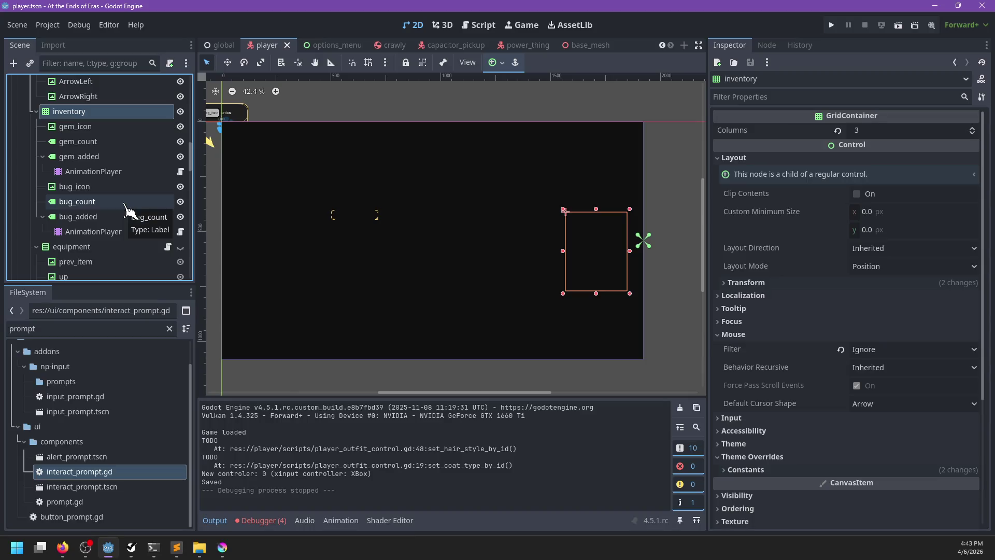
Delete the inventory GridContainer node and its children from the player scene, confirming the removal.
{"action": "key", "text": "Delete"}
{"action": "key", "text": "Return"}
{"action": "scroll", "coordinate": [134, 212], "scroll_direction": "up", "scroll_amount": 10}
{"action": "scroll", "coordinate": [132, 207], "scroll_direction": "up", "scroll_amount": 3}
{"action": "scroll", "coordinate": [151, 200], "scroll_direction": "down", "scroll_amount": 2}
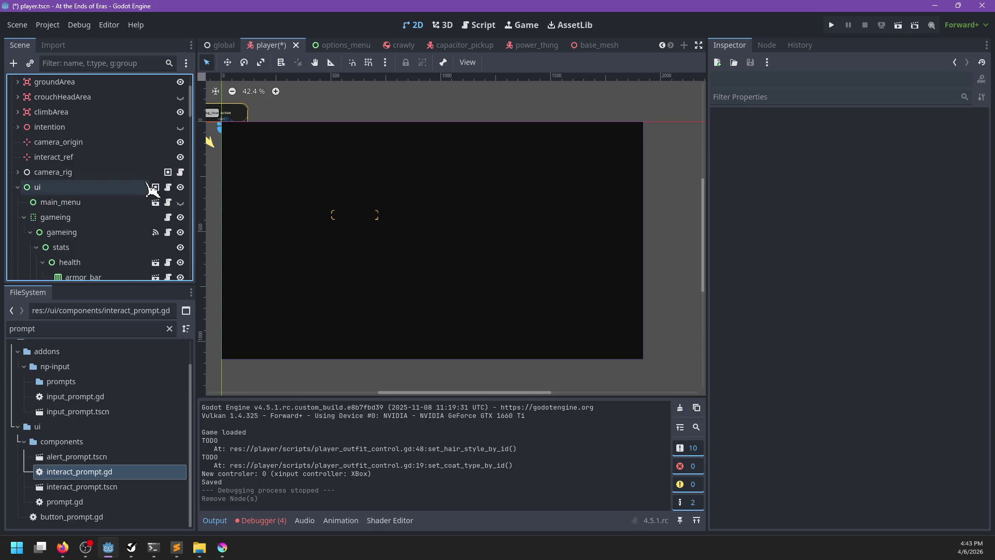
Search ui.gd for 'inventory' to find the show_inventory reference.
{"action": "key", "text": "ctrl+F3"}
{"action": "key", "text": "ctrl+f"}
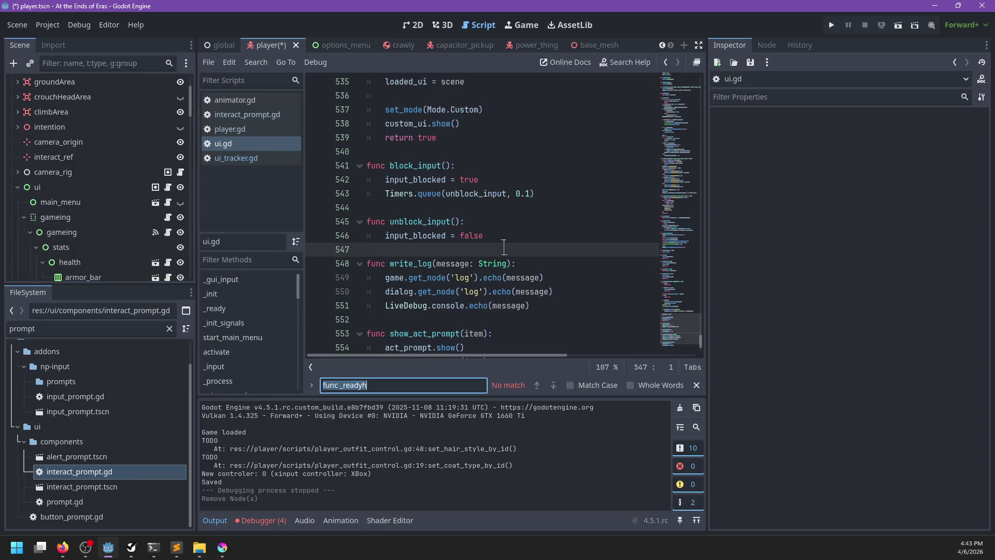
{"action": "type", "text": "inventory"}
{"action": "key", "text": "Return"}
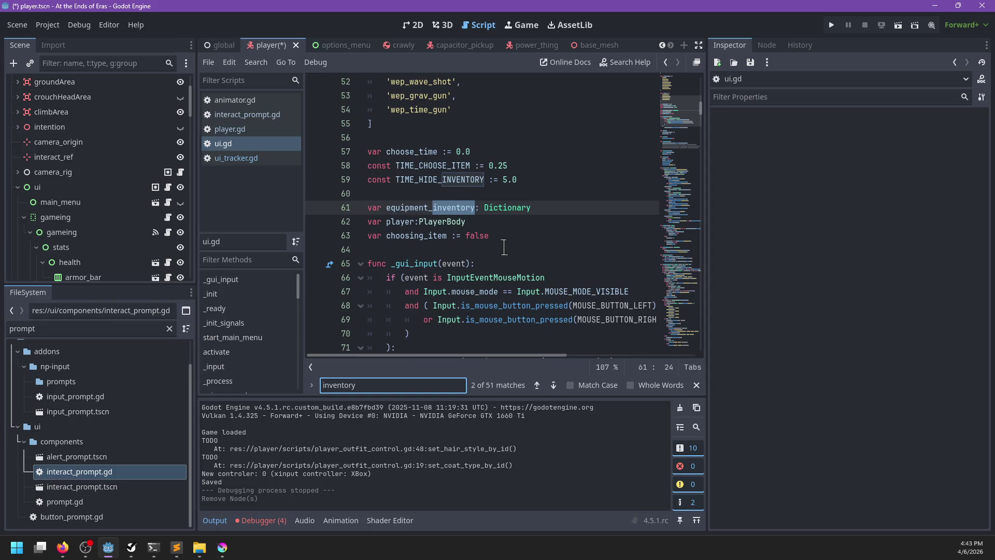
{"action": "key", "text": "Return"}
{"action": "key", "text": "Return"}
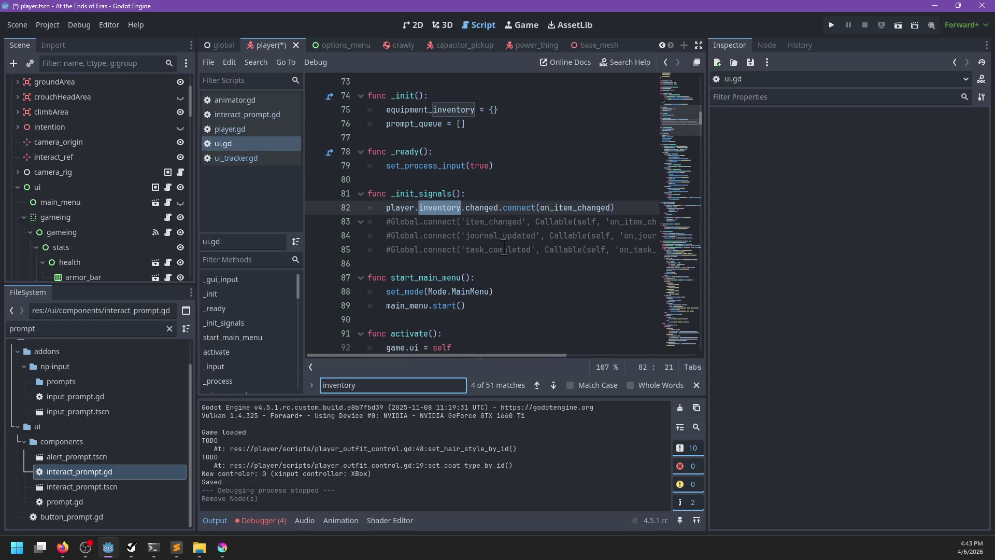
{"action": "key", "text": "Return"}
{"action": "key", "text": "Return"}
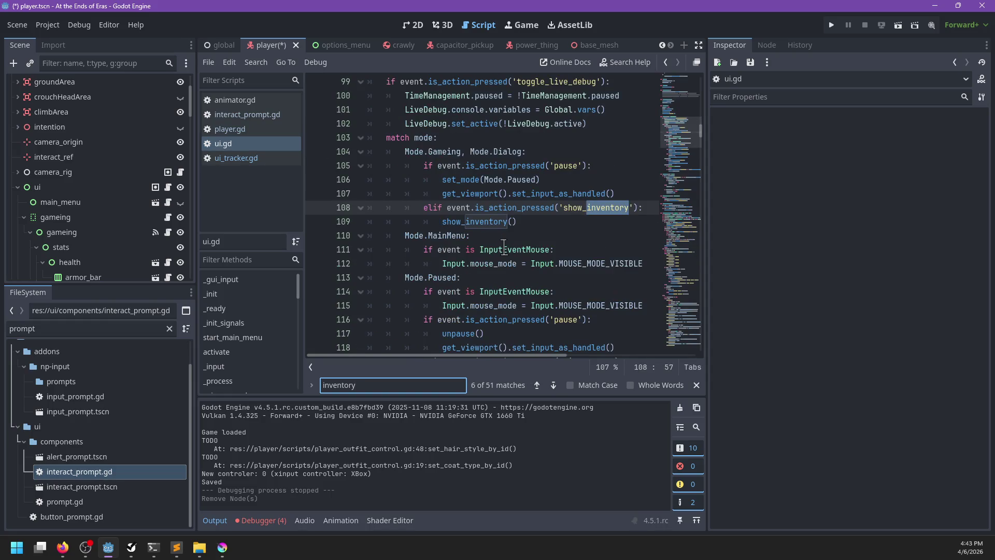
{"action": "key", "text": "Return"}
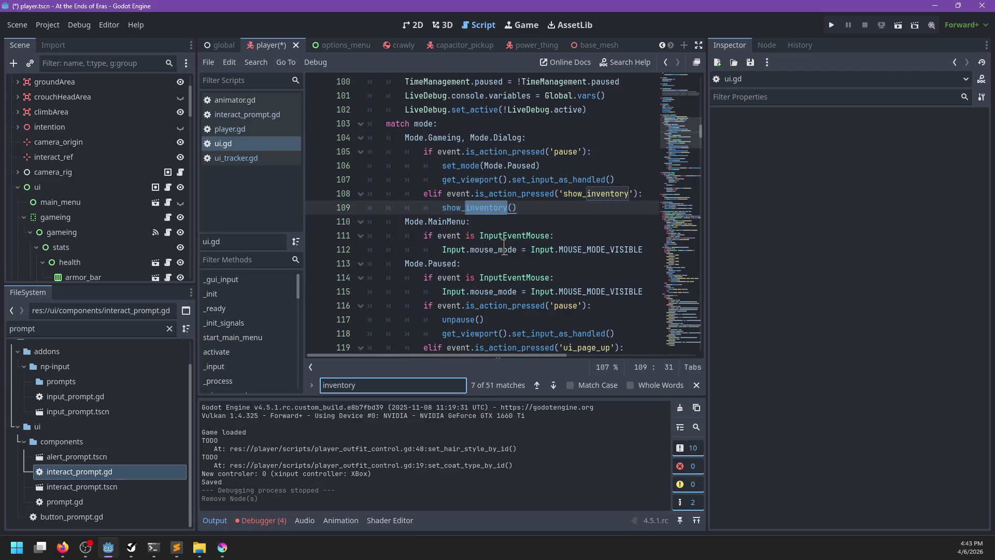
{"action": "key", "text": "Escape"}
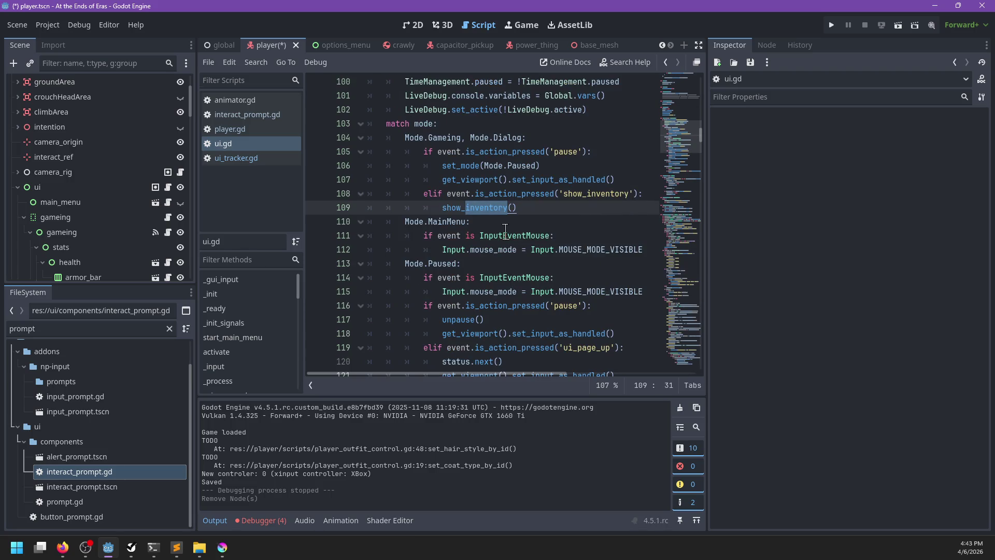
In show_inventory, delete the var I inventory-node lookup line.
{"action": "left_click", "coordinate": [493, 209], "text": "ctrl"}
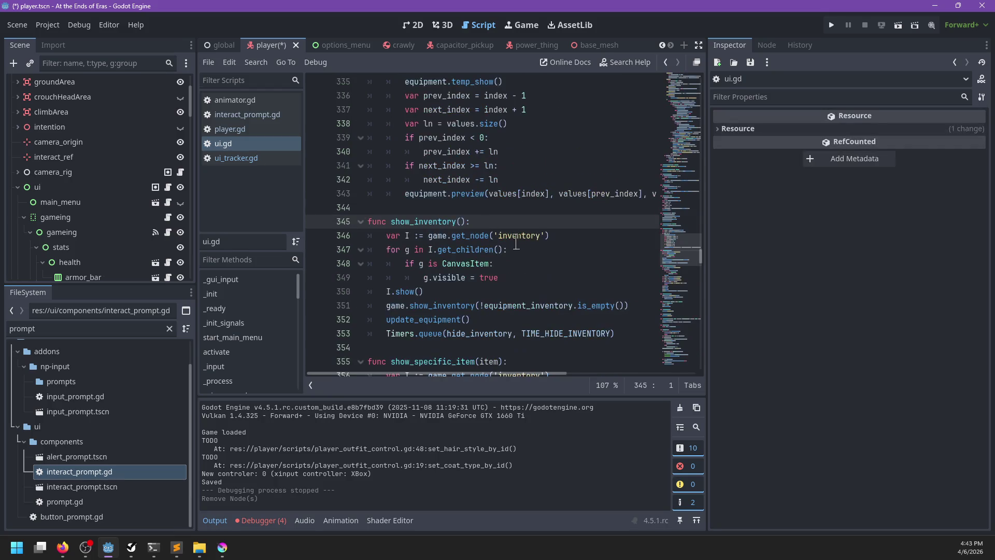
{"action": "double_click", "coordinate": [465, 194]}
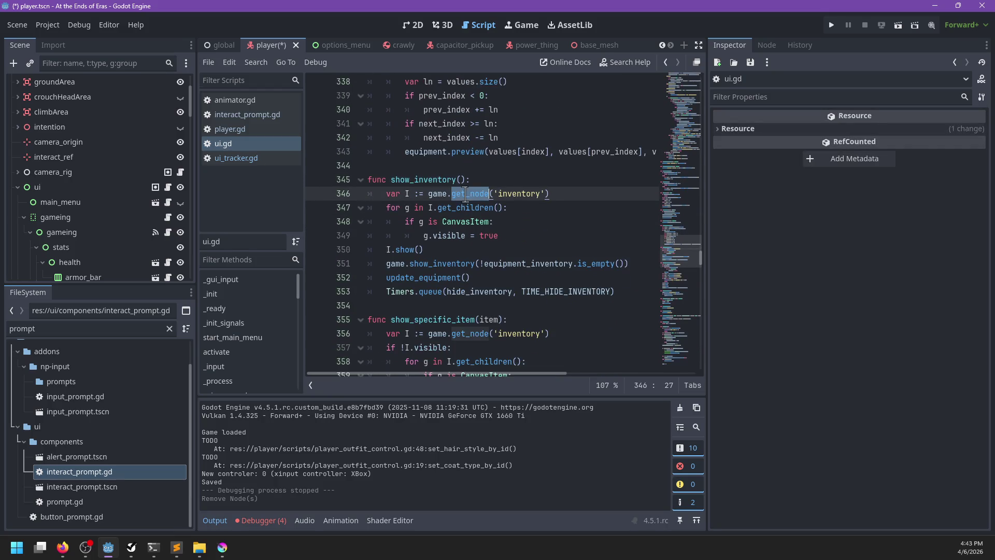
{"action": "left_click", "coordinate": [406, 195]}
{"action": "left_click", "coordinate": [549, 195]}
{"action": "key", "text": "shift+Up"}
{"action": "key", "text": "BackSpace"}
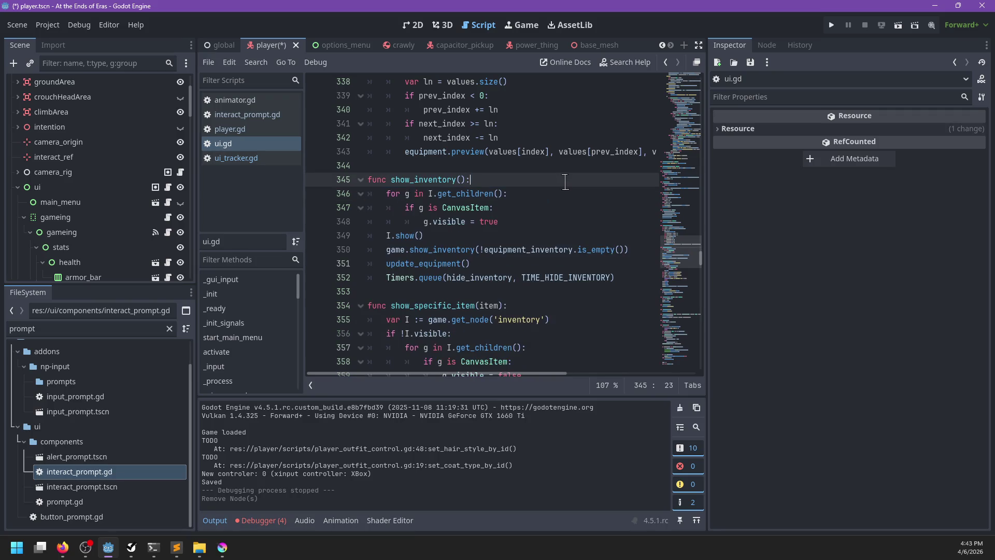
Delete the child-visibility loop and I.show() lines, then save ui.gd and the scene.
{"action": "left_click_drag", "start_coordinate": [477, 235], "coordinate": [510, 176]}
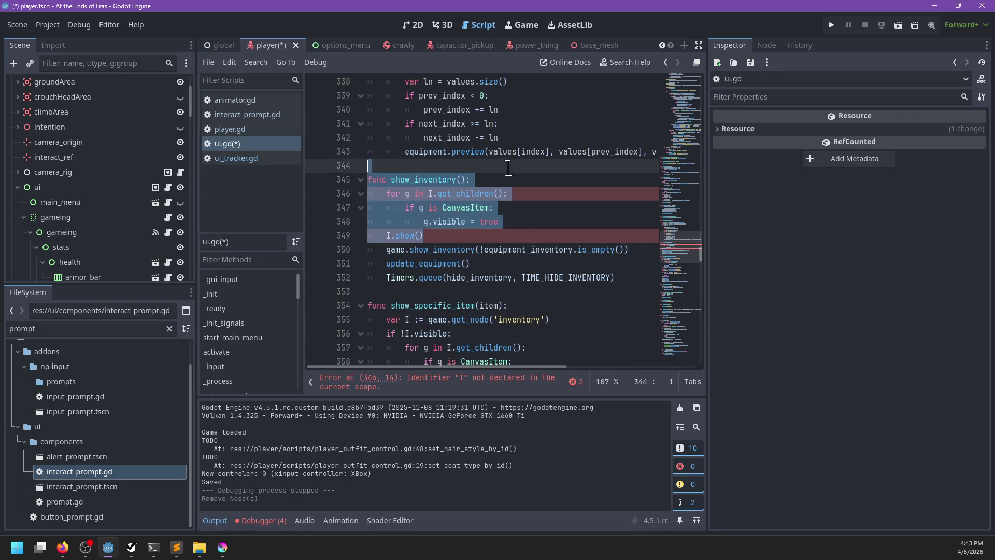
{"action": "key", "text": "BackSpace"}
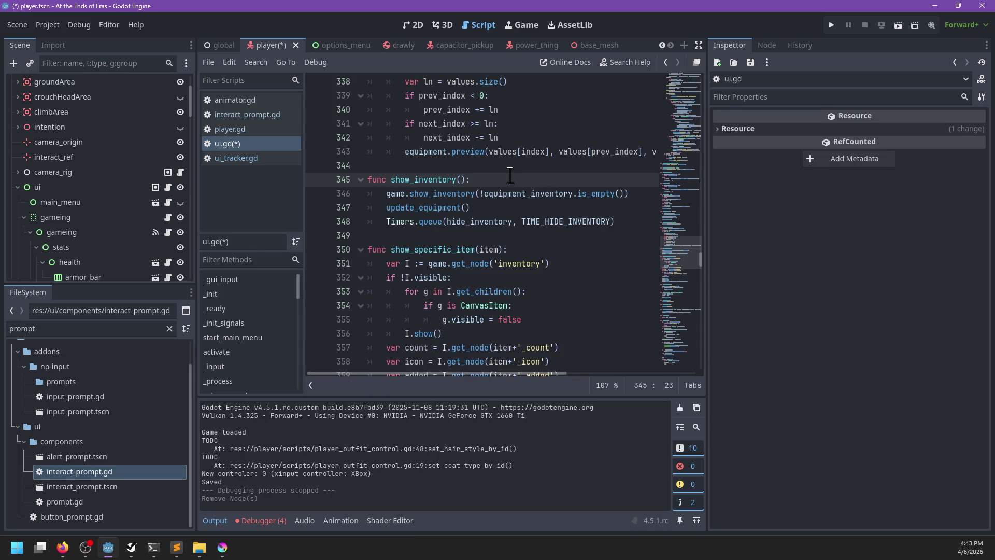
{"action": "key", "text": "ctrl+s"}
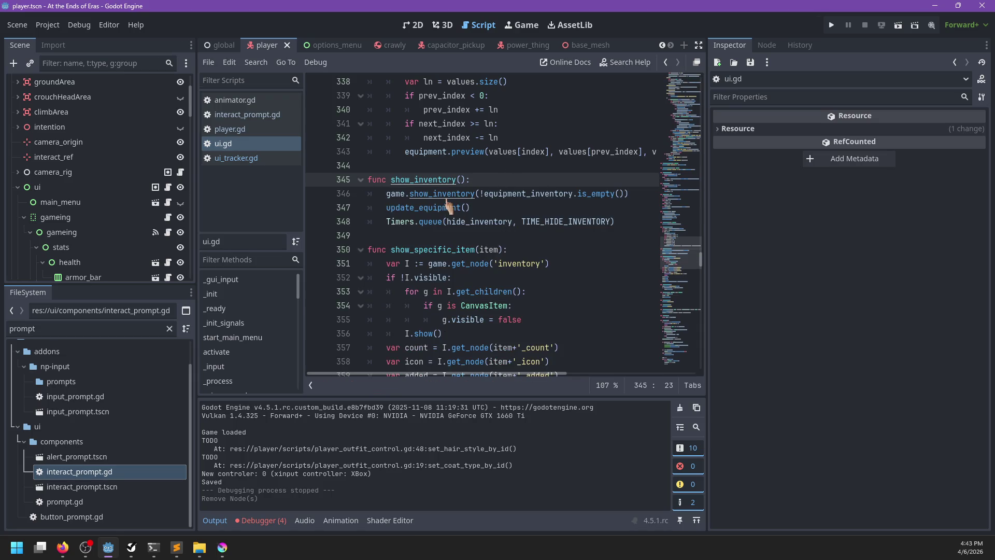
{"action": "left_click", "coordinate": [395, 194], "text": "ctrl"}
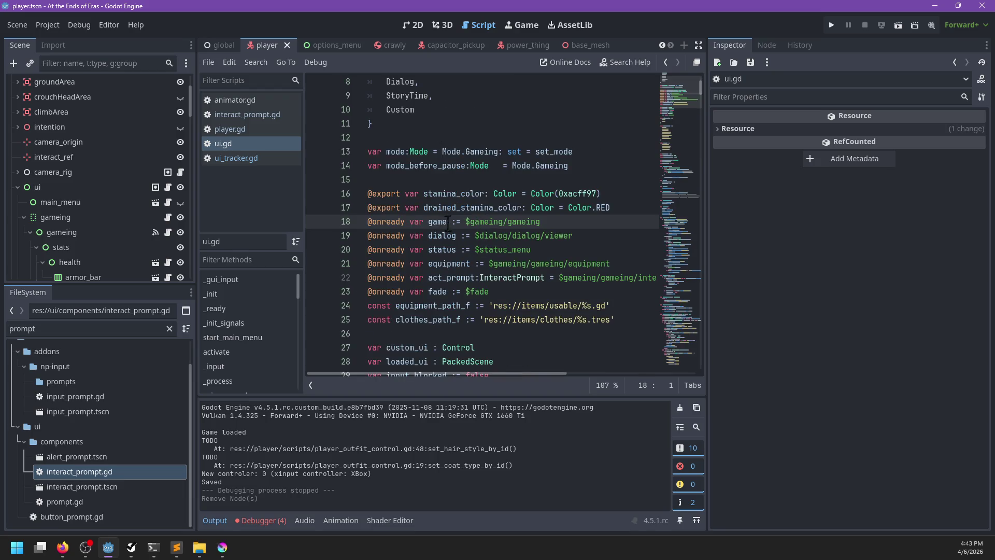
Open game_ui.gd through the FileSystem filter, add 'class_name GameUI' on line 1, and save.
{"action": "double_click", "coordinate": [121, 324]}
{"action": "type", "text": "game_"}
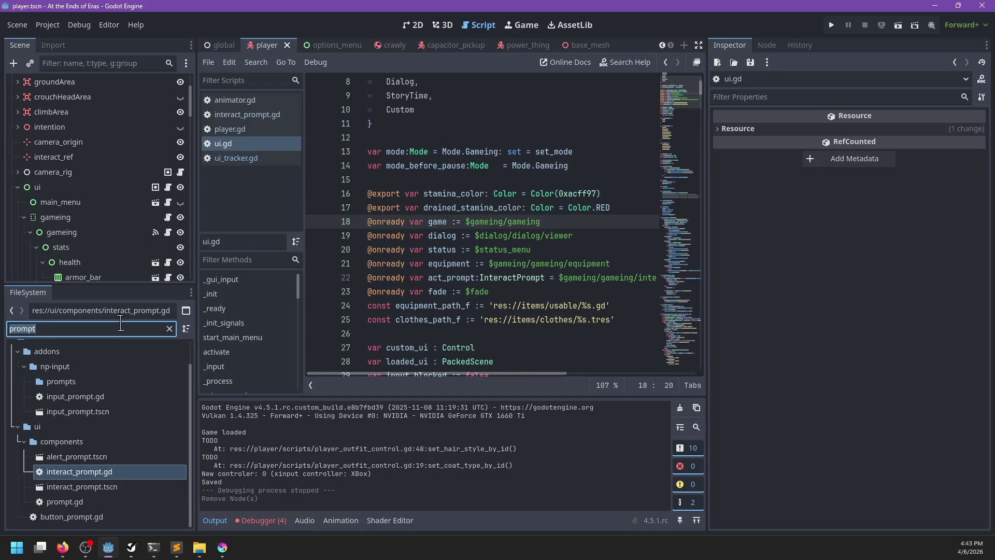
{"action": "type", "text": "io"}
{"action": "key", "text": "BackSpace"}
{"action": "key", "text": "BackSpace"}
{"action": "type", "text": "ui"}
{"action": "double_click", "coordinate": [83, 395]}
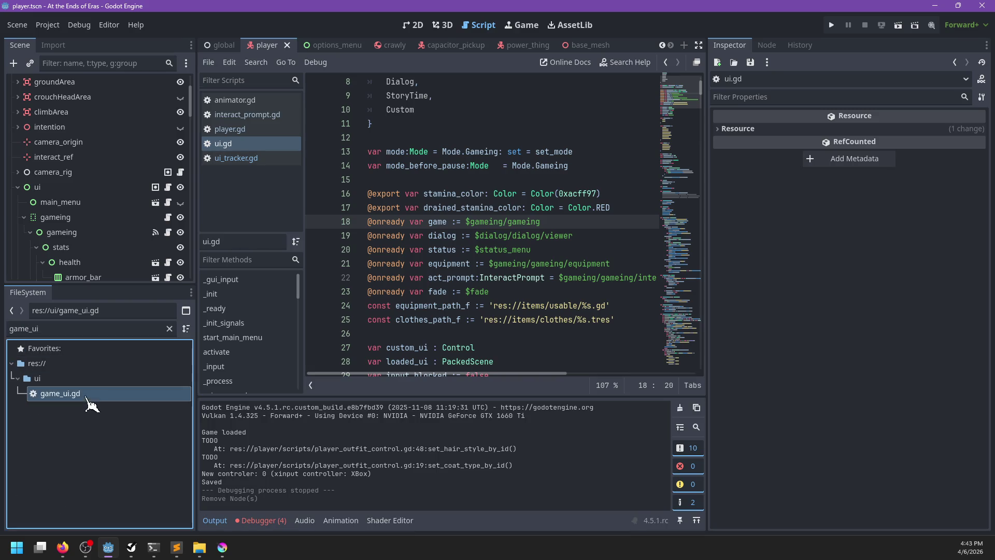
{"action": "key", "text": "Return"}
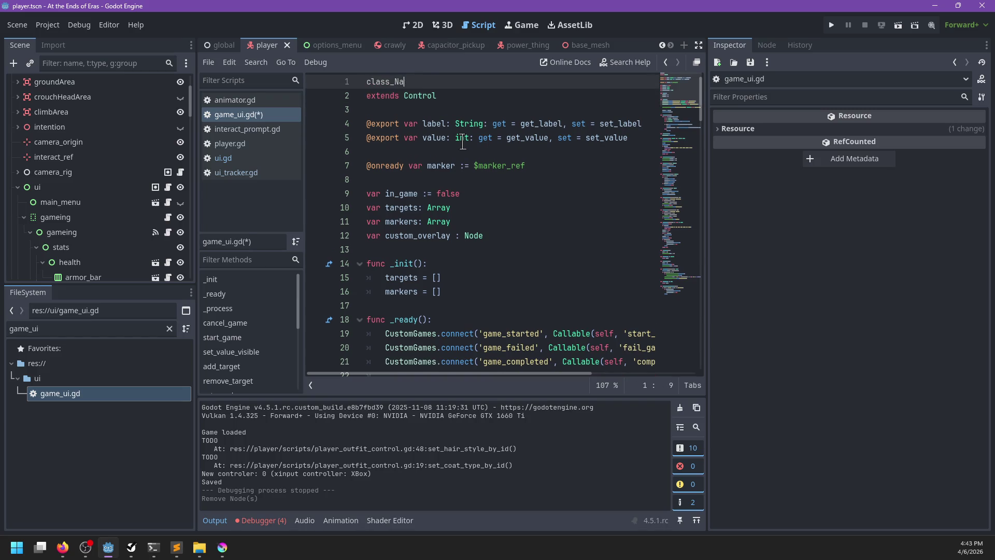
{"action": "key", "text": "BackSpace"}
{"action": "key", "text": "BackSpace"}
{"action": "type", "text": "n"}
{"action": "key", "text": "Return"}
{"action": "key", "text": "ctrl+s"}
Type ui.gd's game variable on line 18 as 'game:GameUI' and save ui.gd.
{"action": "left_click", "coordinate": [249, 158]}
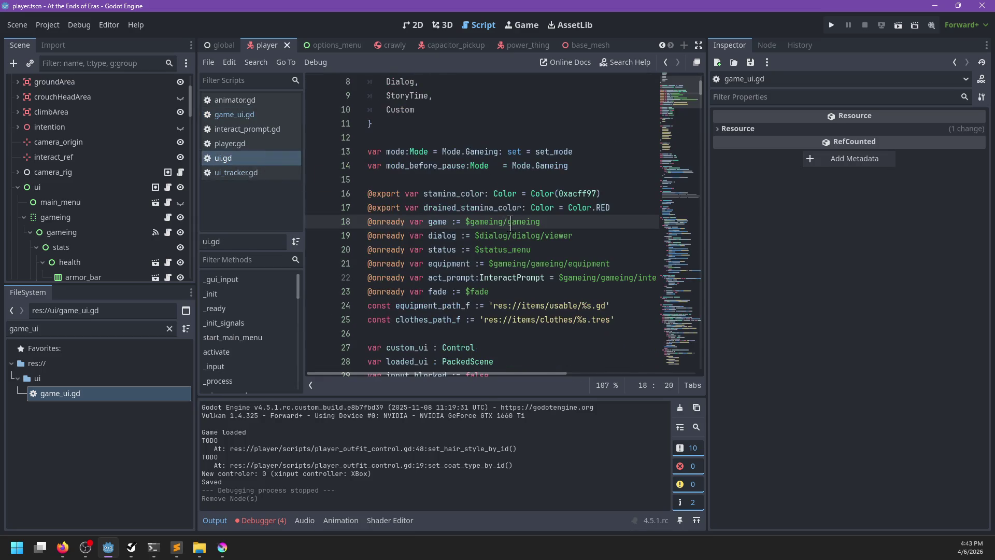
{"action": "type", "text": "GameUI"}
{"action": "key", "text": "BackSpace"}
{"action": "key", "text": "Down"}
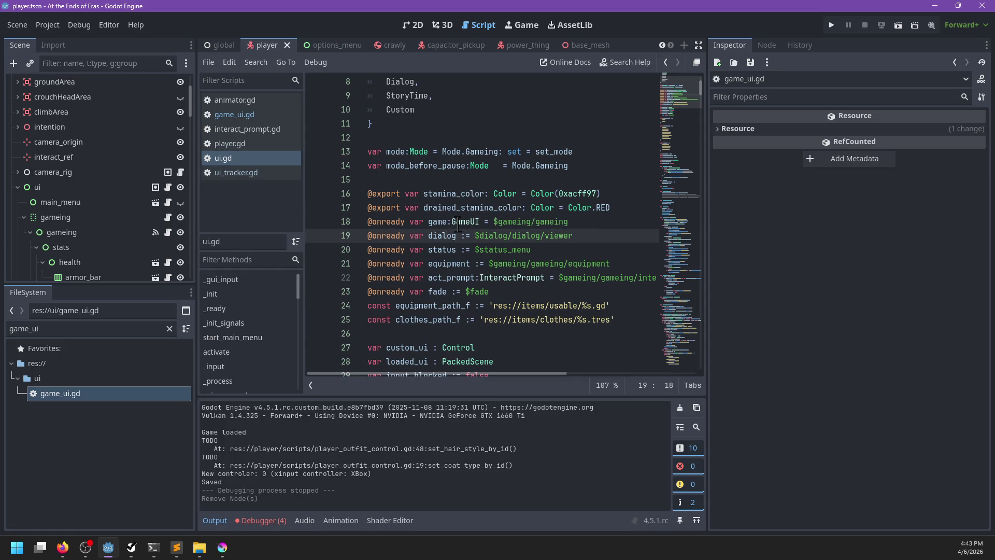
{"action": "key", "text": "ctrl+s"}
{"action": "left_click", "coordinate": [463, 222], "text": "ctrl"}
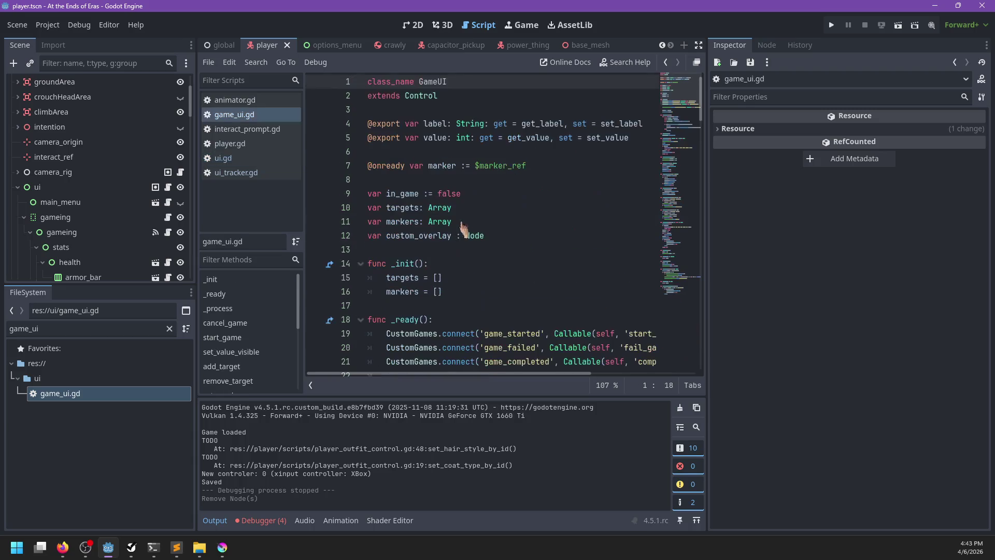
Look over _ready's connect lines in game_ui.gd, deleting game_started and then undoing it.
{"action": "scroll", "coordinate": [456, 223], "scroll_direction": "down", "scroll_amount": 4}
{"action": "scroll", "coordinate": [486, 193], "scroll_direction": "up", "scroll_amount": 2}
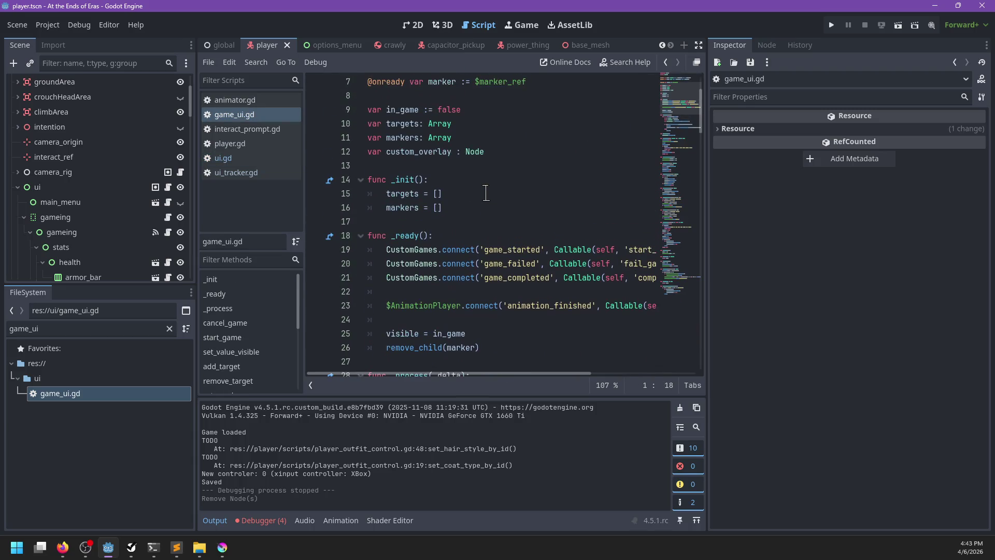
{"action": "scroll", "coordinate": [506, 249], "scroll_direction": "right", "scroll_amount": 3}
{"action": "scroll", "coordinate": [506, 249], "scroll_direction": "left", "scroll_amount": 3}
{"action": "double_click", "coordinate": [505, 249]}
{"action": "key", "text": "BackSpace"}
{"action": "key", "text": "ctrl+z"}
Rewrite the four connect('signal', ...) calls into the signal.connect( form using multiple carets.
{"action": "double_click", "coordinate": [451, 251]}
{"action": "key", "text": "ctrl+d"}
{"action": "key", "text": "ctrl+d"}
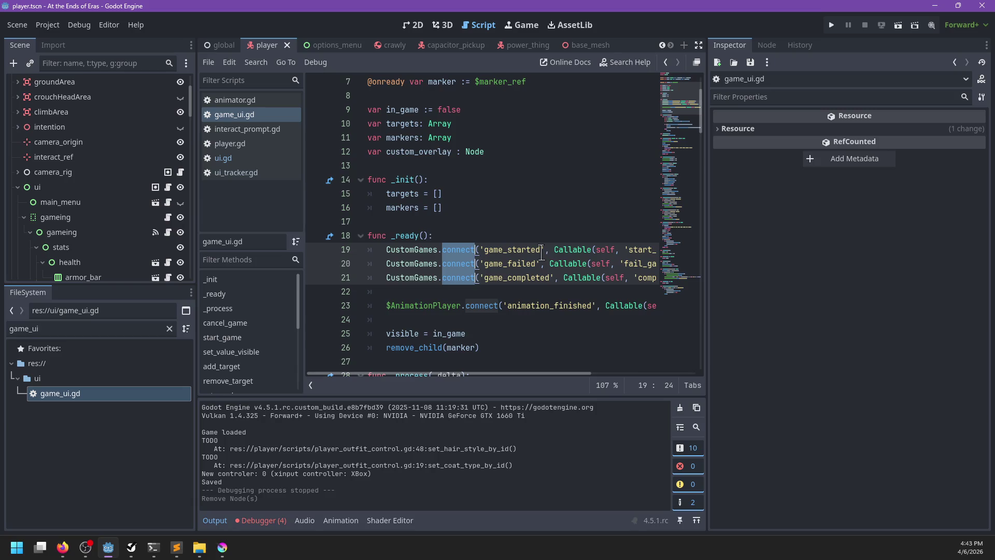
{"action": "key", "text": "ctrl+d"}
{"action": "key", "text": "Right"}
{"action": "key", "text": "Right"}
{"action": "key", "text": "ctrl+shift+Right"}
{"action": "key", "text": "ctrl+c"}
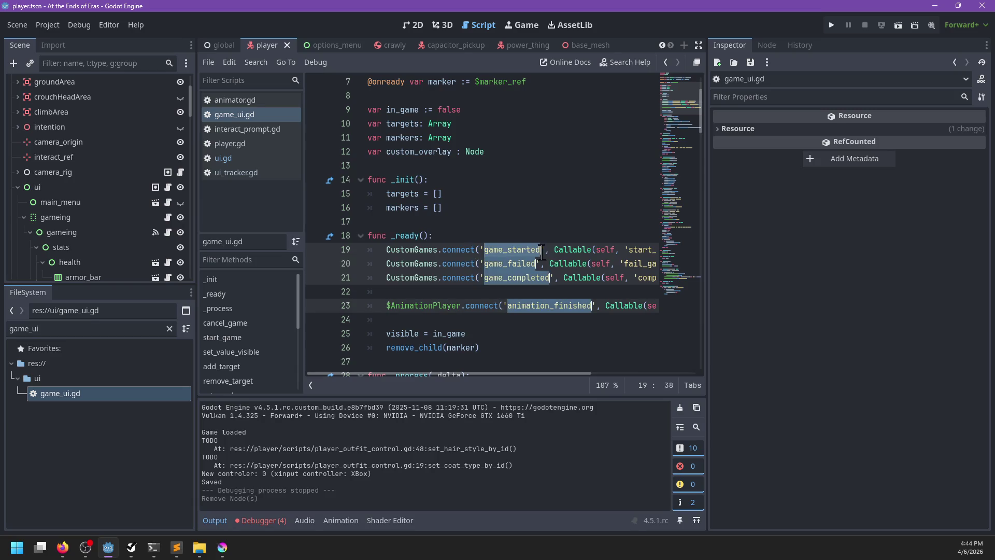
{"action": "key", "text": "BackSpace"}
{"action": "key", "text": "ctrl+BackSpace"}
{"action": "key", "text": "ctrl+BackSpace"}
{"action": "key", "text": "ctrl+BackSpace"}
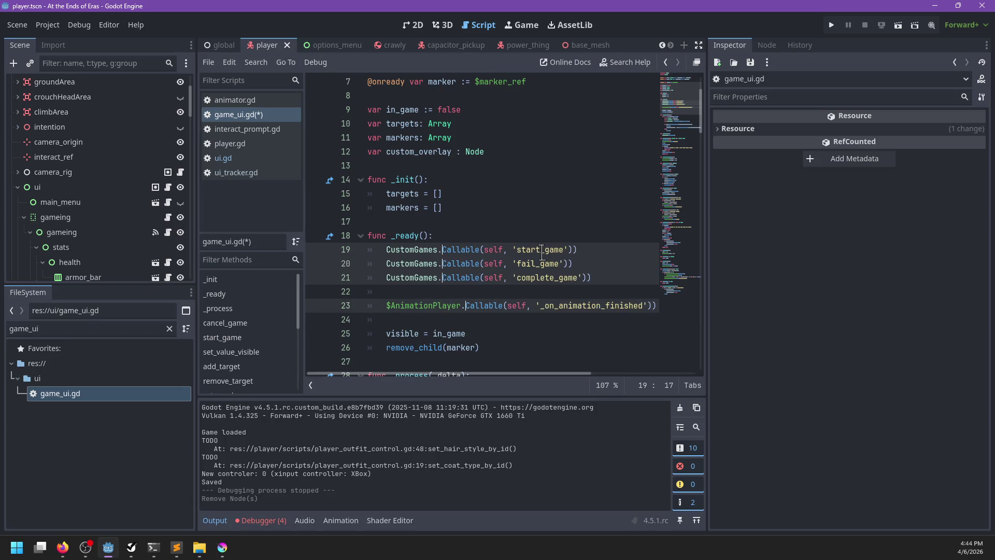
{"action": "key", "text": "ctrl+z"}
{"action": "key", "text": "ctrl+v"}
{"action": "type", "text": "."}
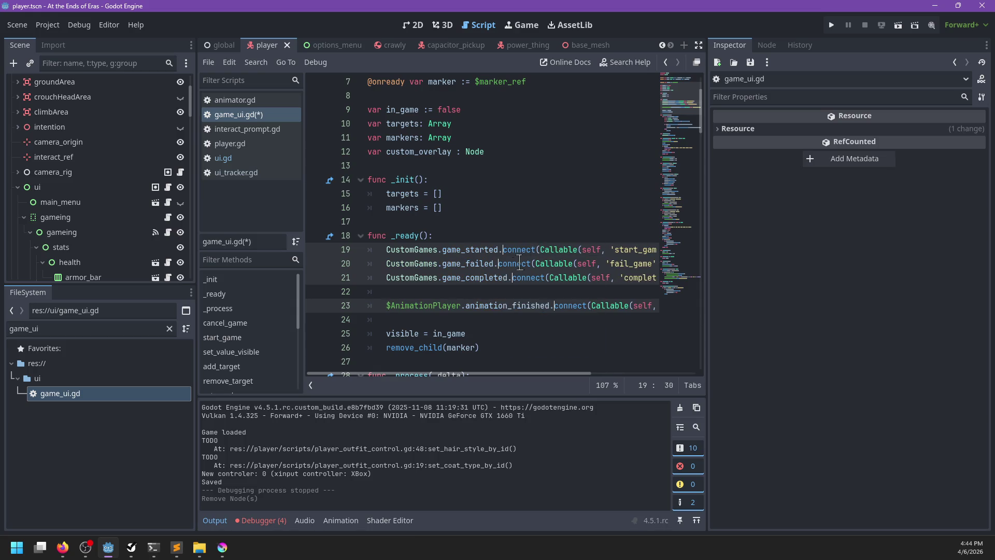
Replace each Callable(self, '...') argument with its plain method name.
{"action": "scroll", "coordinate": [520, 264], "scroll_direction": "right", "scroll_amount": 3}
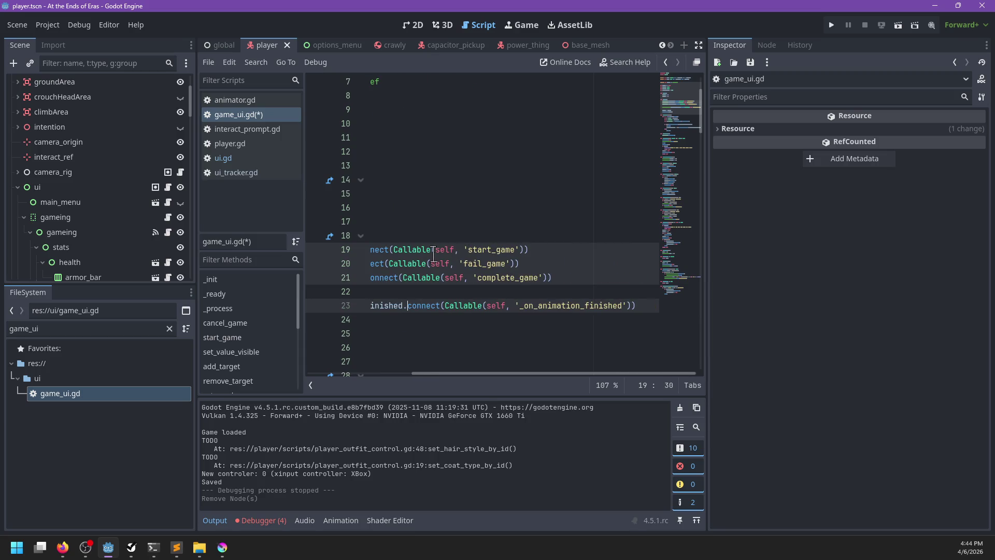
{"action": "key", "text": "ctrl+Right"}
{"action": "key", "text": "ctrl+Right"}
{"action": "key", "text": "ctrl+Right"}
{"action": "key", "text": "ctrl+Right"}
{"action": "key", "text": "ctrl+Right"}
{"action": "key", "text": "ctrl+Right"}
{"action": "key", "text": "ctrl+shift+Right"}
{"action": "key", "text": "Delete"}
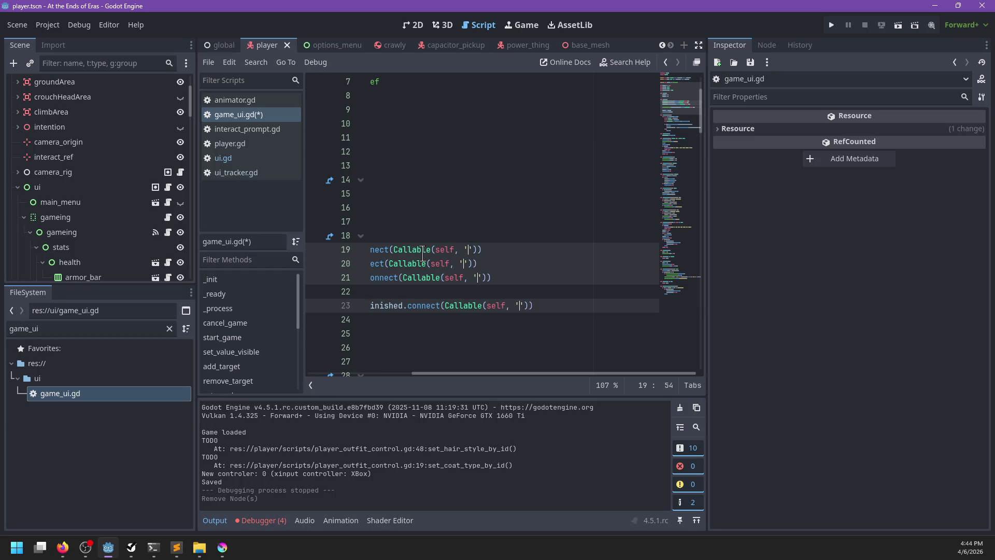
{"action": "key", "text": "ctrl+shift+Left"}
{"action": "key", "text": "ctrl+shift+Left"}
{"action": "key", "text": "ctrl+shift+Left"}
{"action": "type", "text": "start_game fail_game complete_game _on_animation_finished"}
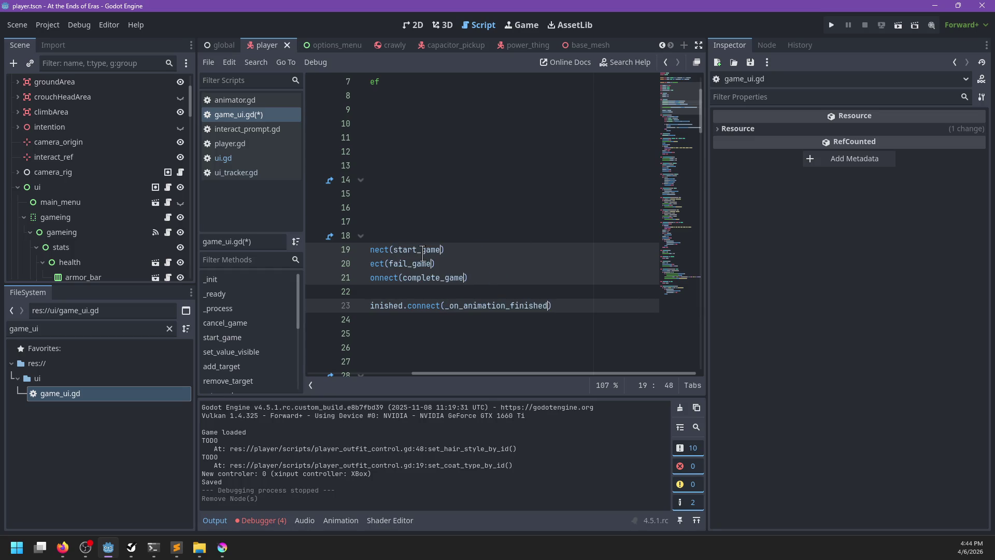
Remove the blank line 22 inside _ready and save game_ui.gd.
{"action": "left_click", "coordinate": [479, 293]}
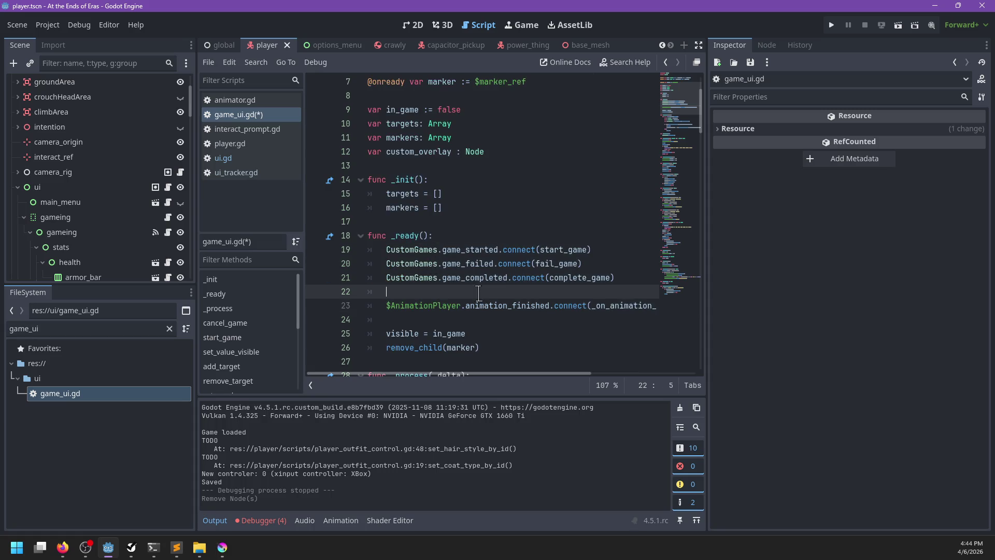
{"action": "key", "text": "BackSpace"}
{"action": "key", "text": "BackSpace"}
{"action": "key", "text": "ctrl+s"}
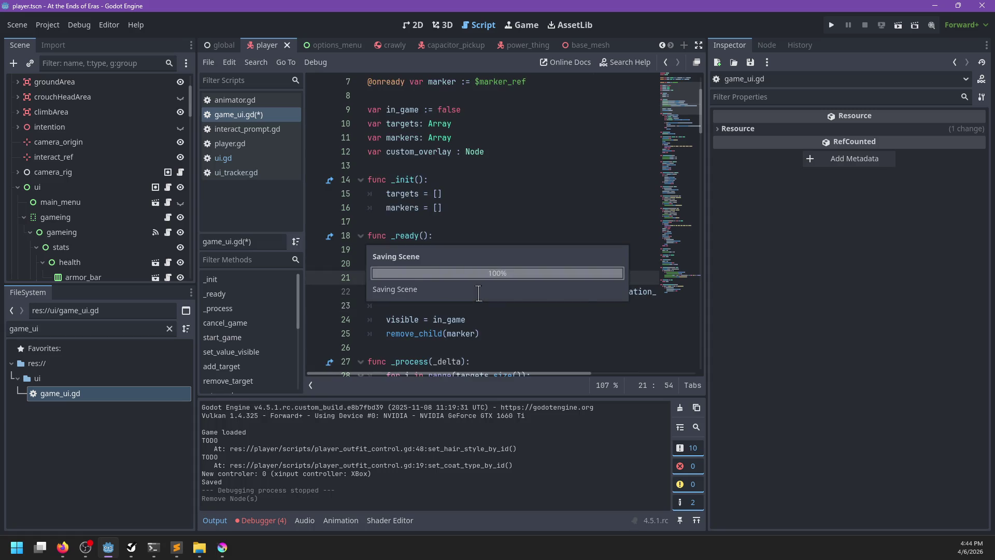
{"action": "scroll", "coordinate": [464, 309], "scroll_direction": "down", "scroll_amount": 3}
{"action": "scroll", "coordinate": [465, 309], "scroll_direction": "down", "scroll_amount": 11}
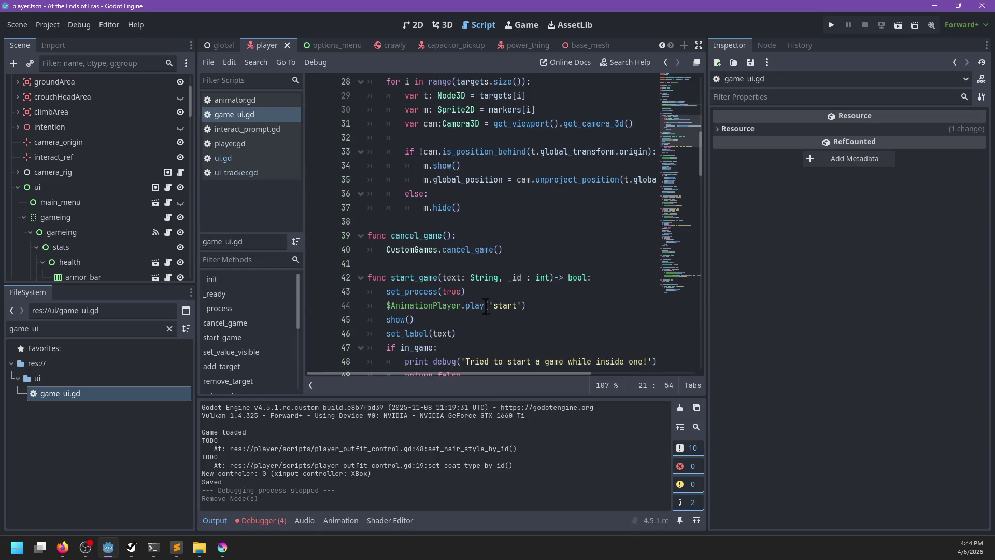
{"action": "scroll", "coordinate": [486, 307], "scroll_direction": "down", "scroll_amount": 8}
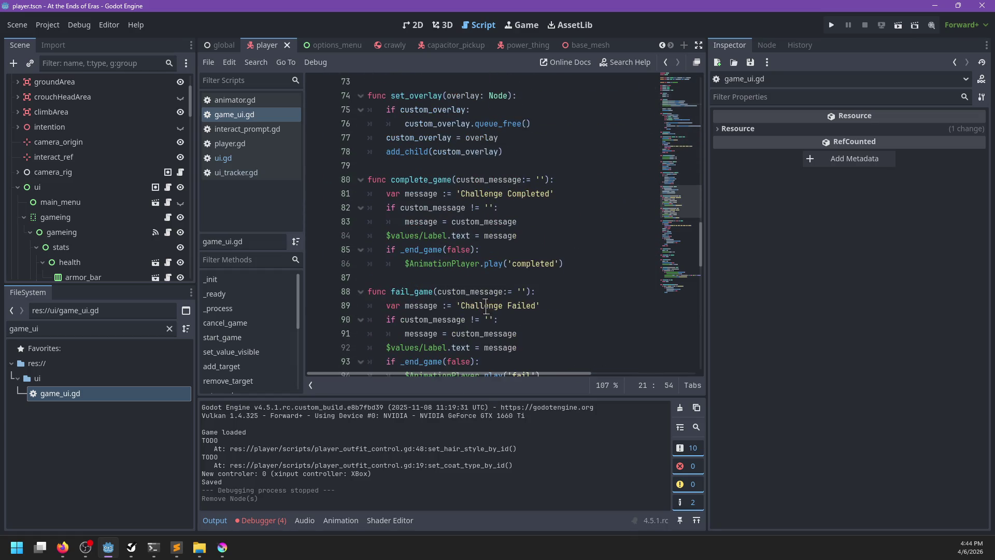
{"action": "scroll", "coordinate": [576, 291], "scroll_direction": "down", "scroll_amount": 7}
{"action": "key", "text": "ctrl+f"}
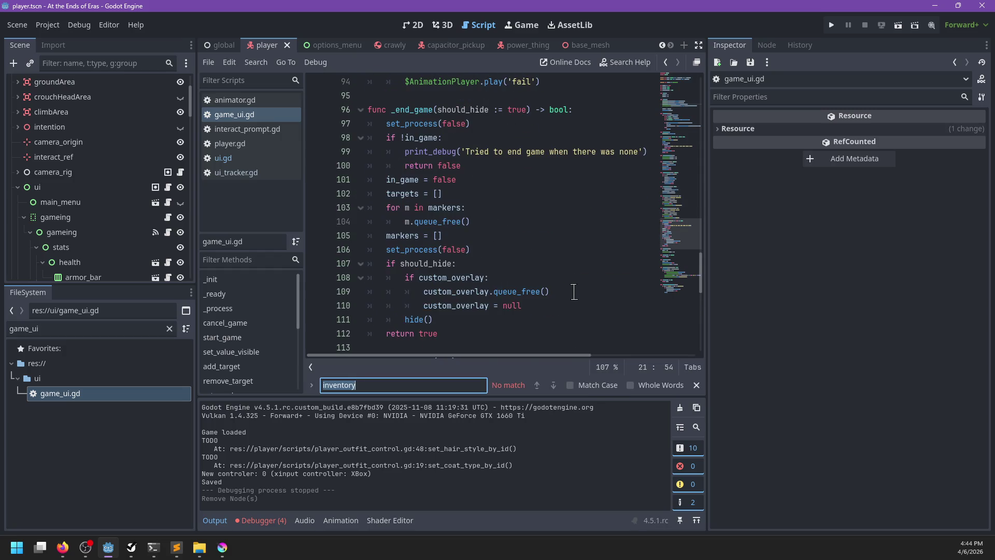
{"action": "type", "text": "emi"}
{"action": "key", "text": "BackSpace"}
{"action": "key", "text": "BackSpace"}
{"action": "key", "text": "BackSpace"}
{"action": "type", "text": "connect"}
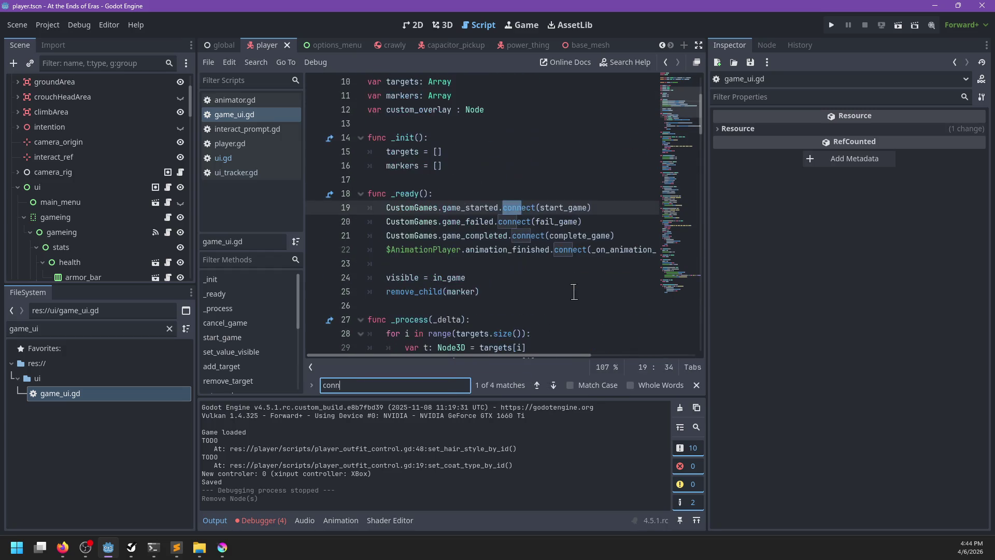
{"action": "key", "text": "Return"}
{"action": "key", "text": "Return"}
{"action": "key", "text": "Escape"}
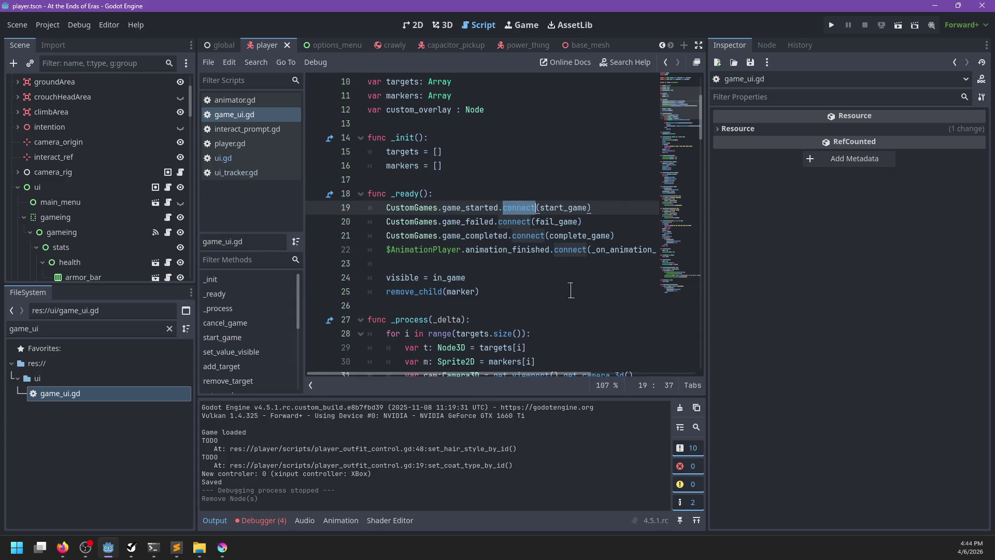
{"action": "scroll", "coordinate": [570, 290], "scroll_direction": "up", "scroll_amount": 2}
{"action": "scroll", "coordinate": [492, 222], "scroll_direction": "down", "scroll_amount": 4}
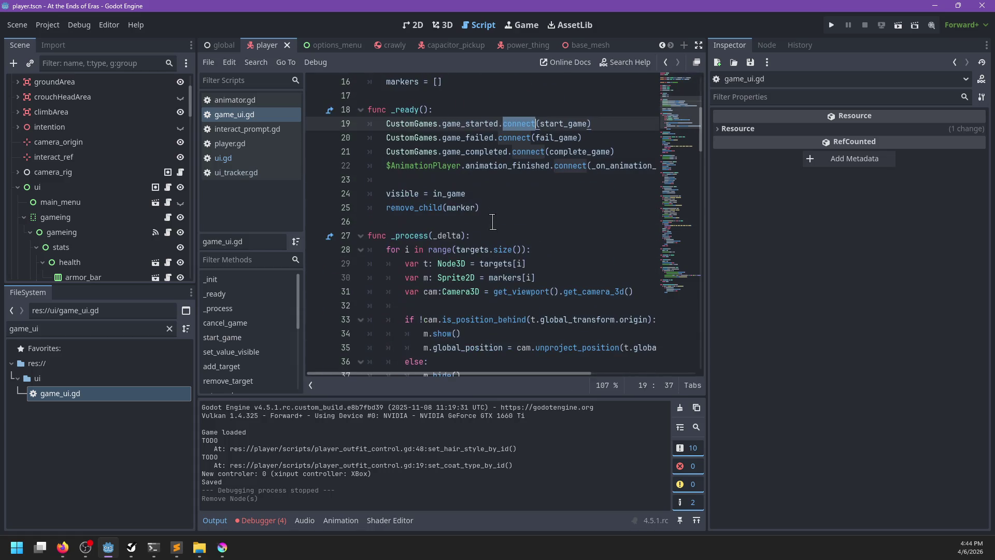
{"action": "scroll", "coordinate": [493, 222], "scroll_direction": "down", "scroll_amount": 15}
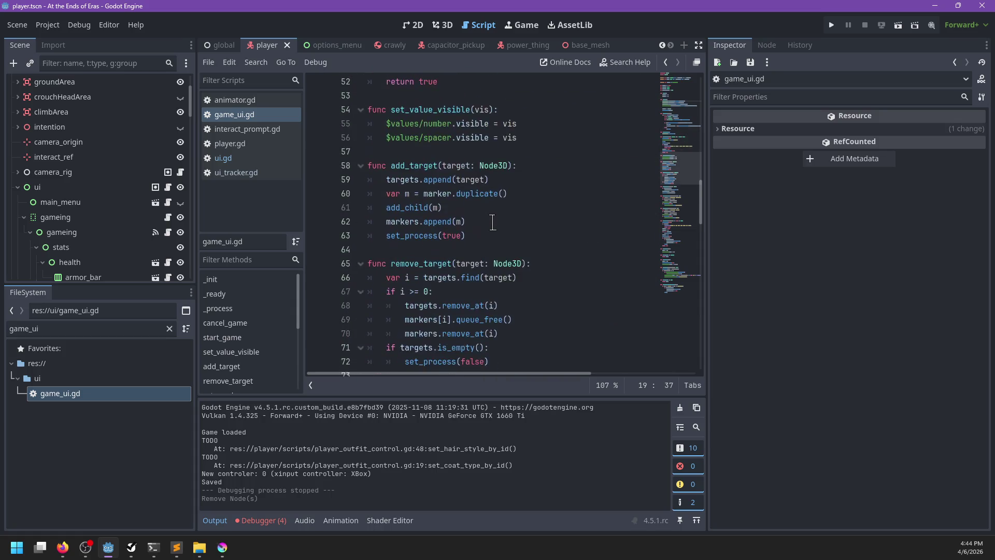
{"action": "scroll", "coordinate": [494, 222], "scroll_direction": "down", "scroll_amount": 15}
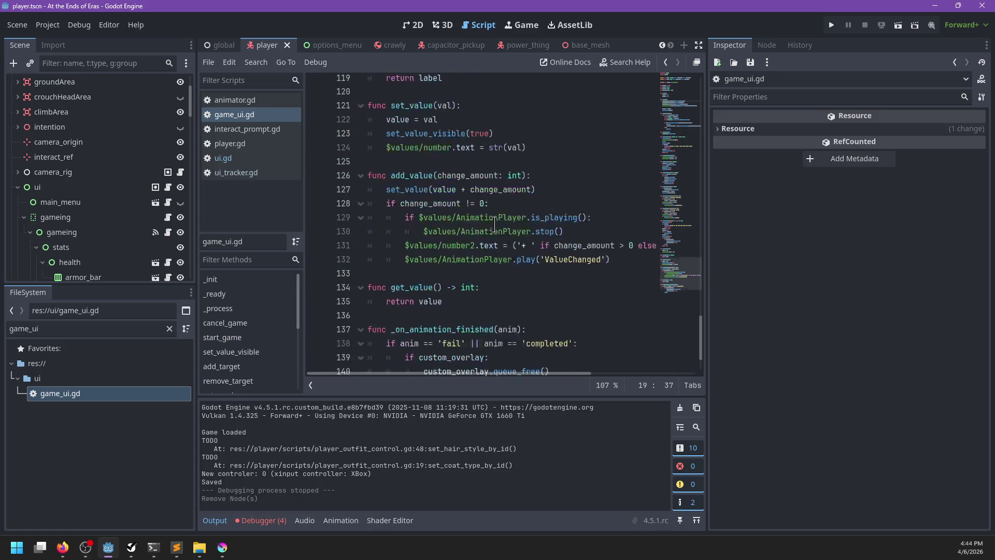
{"action": "scroll", "coordinate": [495, 225], "scroll_direction": "up", "scroll_amount": 20}
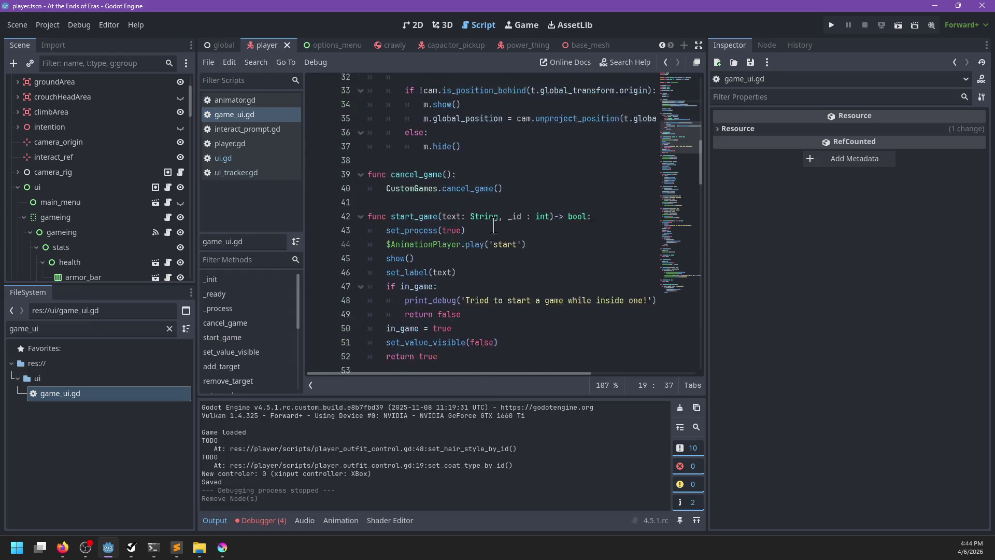
{"action": "left_click", "coordinate": [417, 83]}
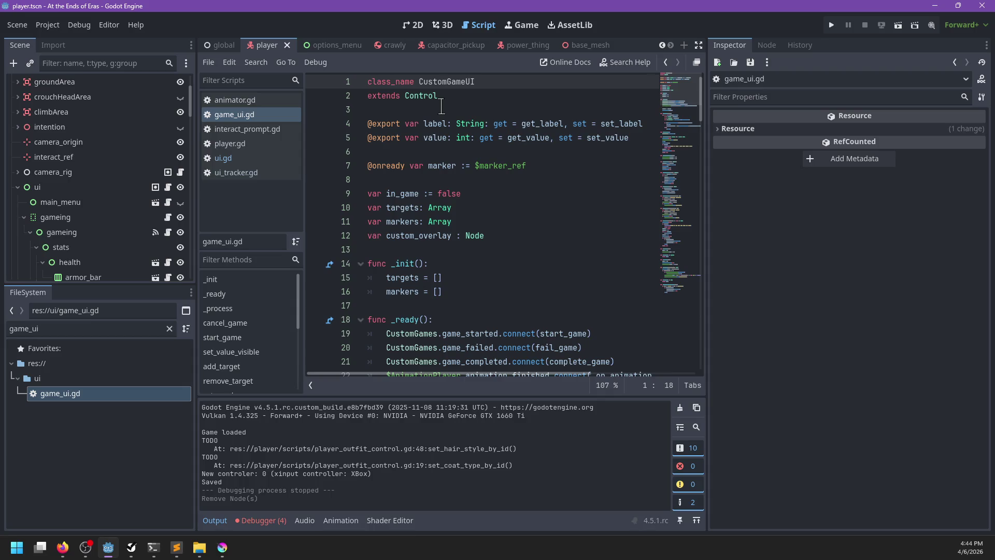
Move the CustomGameUI name out of game_ui.gd into ui.gd's class_name in place of MainUI, and save.
{"action": "key", "text": "ctrl+shift+Left"}
{"action": "key", "text": "ctrl+s"}
{"action": "left_click", "coordinate": [250, 158]}
{"action": "scroll", "coordinate": [418, 120], "scroll_direction": "up", "scroll_amount": 3}
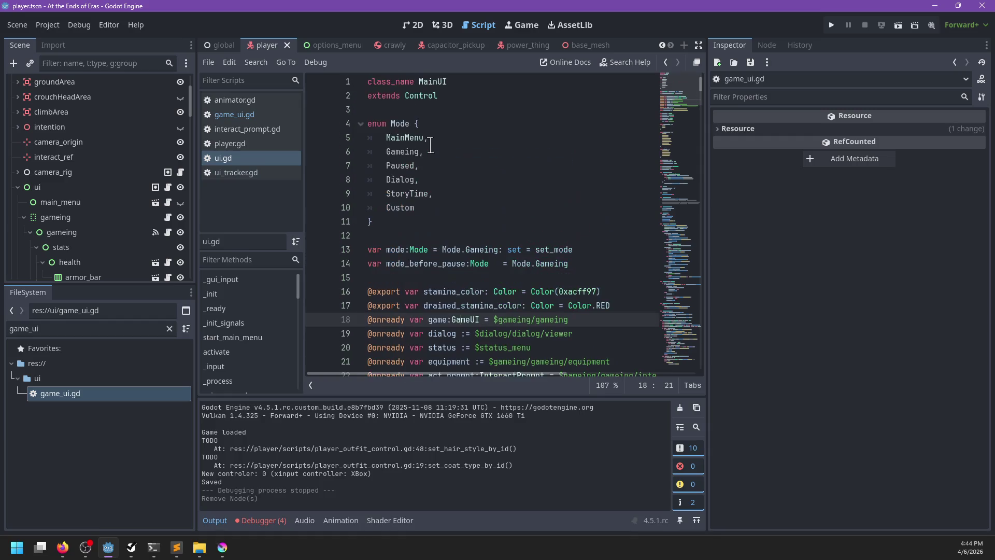
{"action": "left_click_drag", "start_coordinate": [428, 82], "coordinate": [448, 82]}
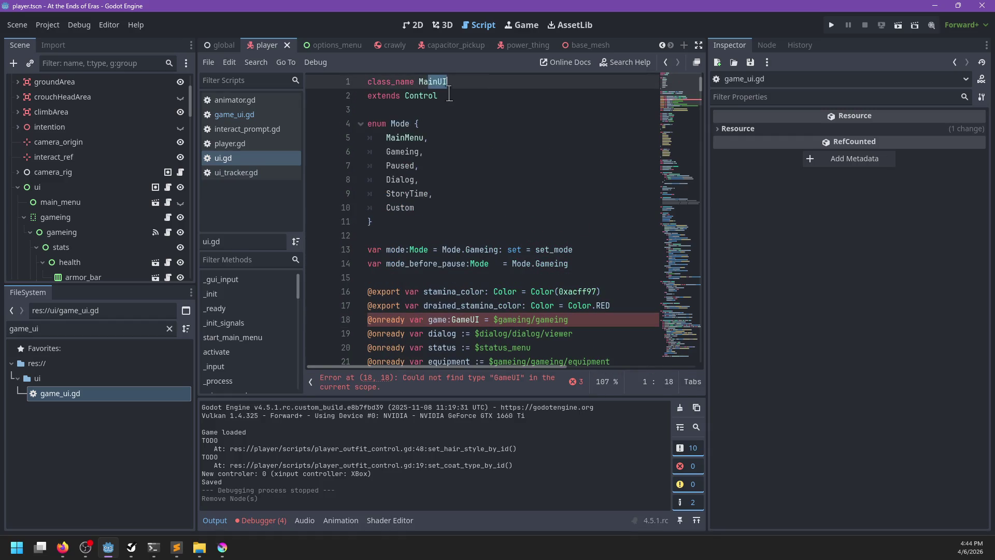
{"action": "type", "text": "CustomGameUI"}
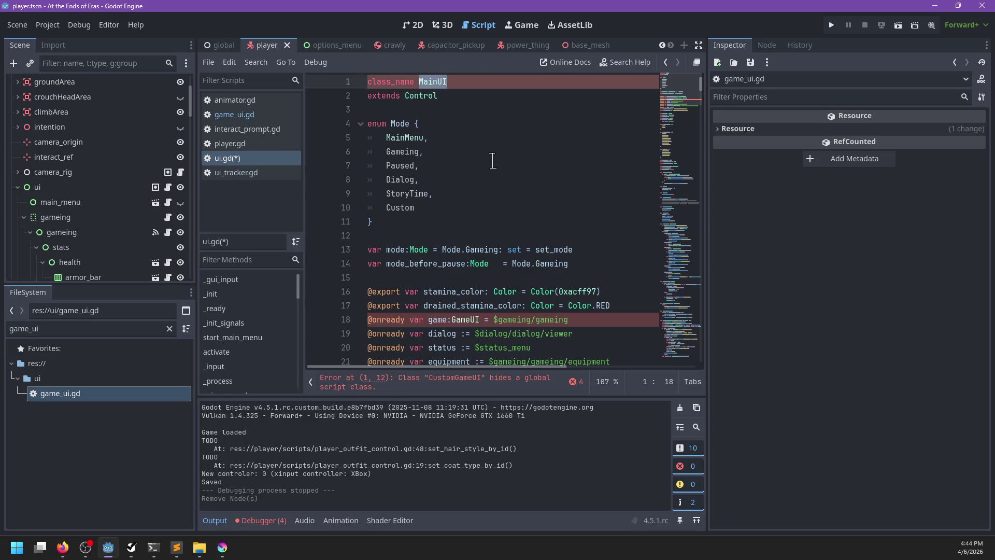
{"action": "left_click", "coordinate": [236, 114]}
{"action": "key", "text": "ctrl+s"}
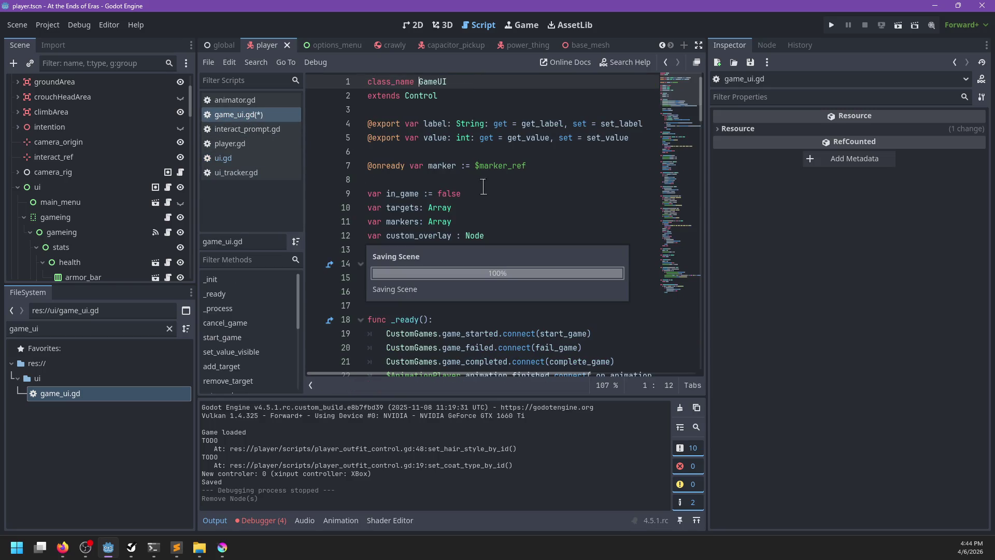
Scroll down through game_ui.gd to around line 87.
{"action": "scroll", "coordinate": [501, 249], "scroll_direction": "down", "scroll_amount": 3}
{"action": "scroll", "coordinate": [467, 233], "scroll_direction": "down", "scroll_amount": 9}
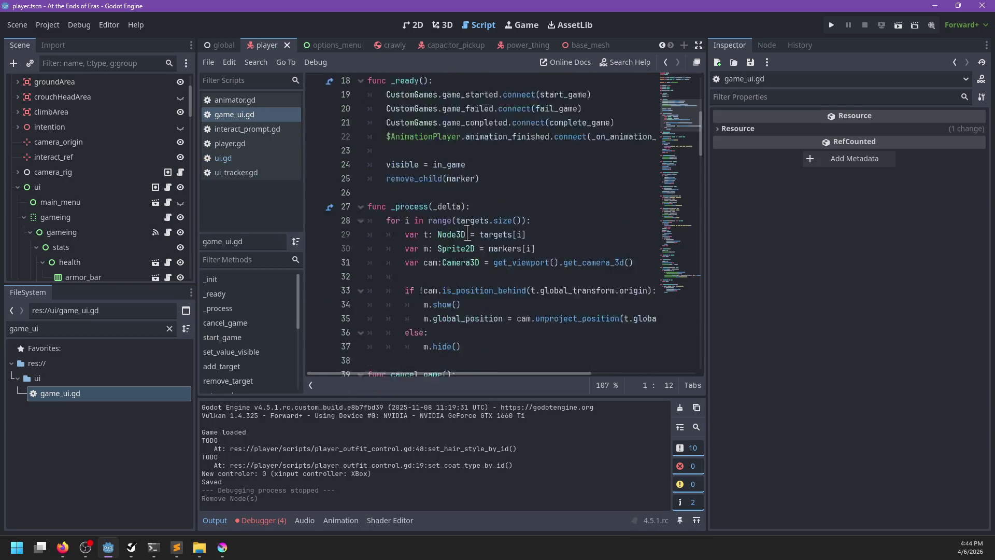
{"action": "scroll", "coordinate": [467, 233], "scroll_direction": "down", "scroll_amount": 4}
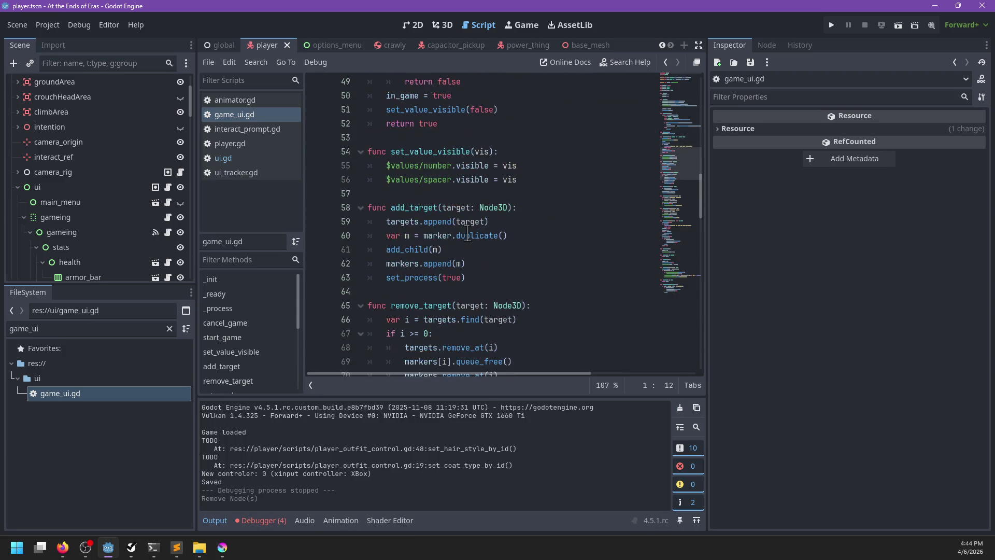
{"action": "scroll", "coordinate": [70, 243], "scroll_direction": "down", "scroll_amount": 2}
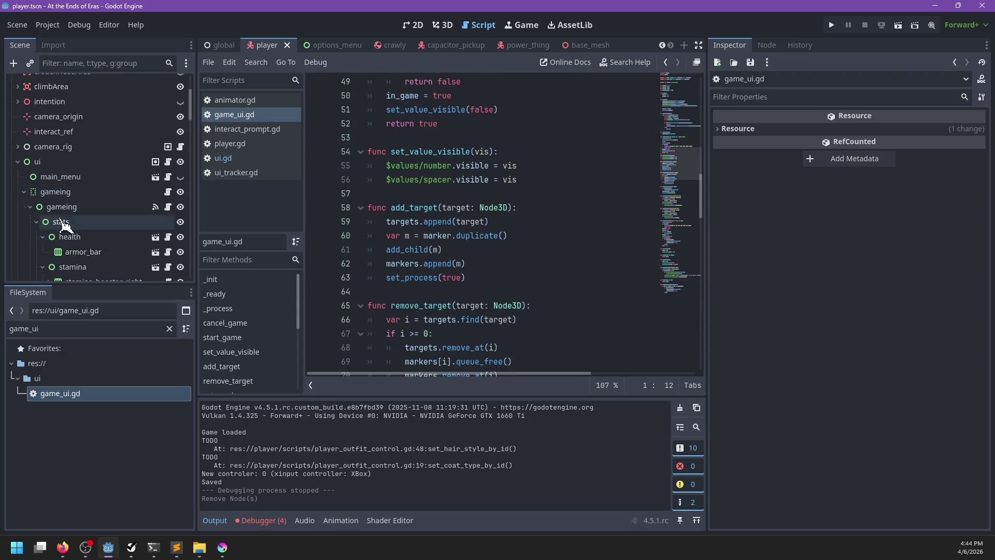
{"action": "scroll", "coordinate": [579, 196], "scroll_direction": "down", "scroll_amount": 10}
{"action": "left_click", "coordinate": [579, 195]}
{"action": "scroll", "coordinate": [570, 191], "scroll_direction": "down", "scroll_amount": 13}
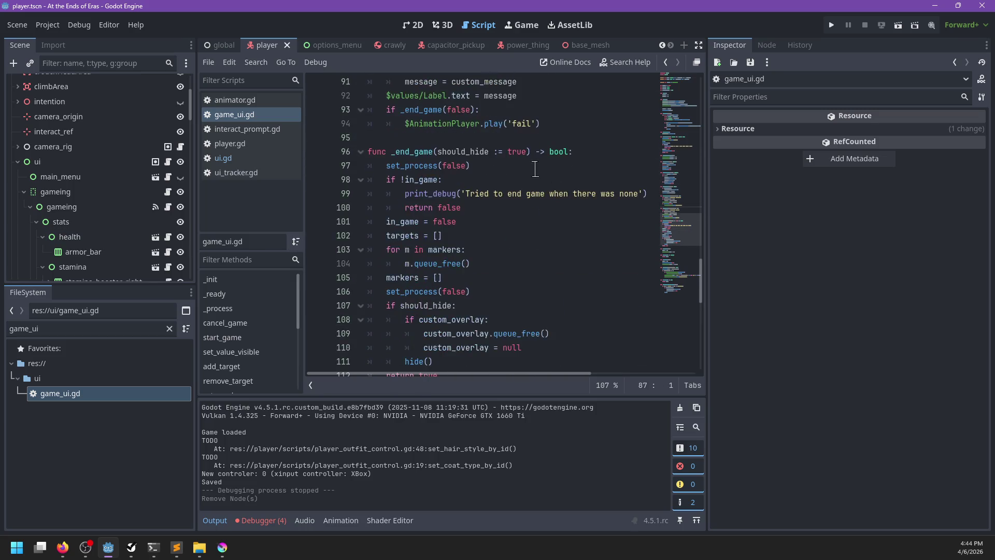
Search the script for 'in' and then 'Node3D', then open screen_aspect.gd.
{"action": "key", "text": "ctrl+f"}
{"action": "type", "text": "invent"}
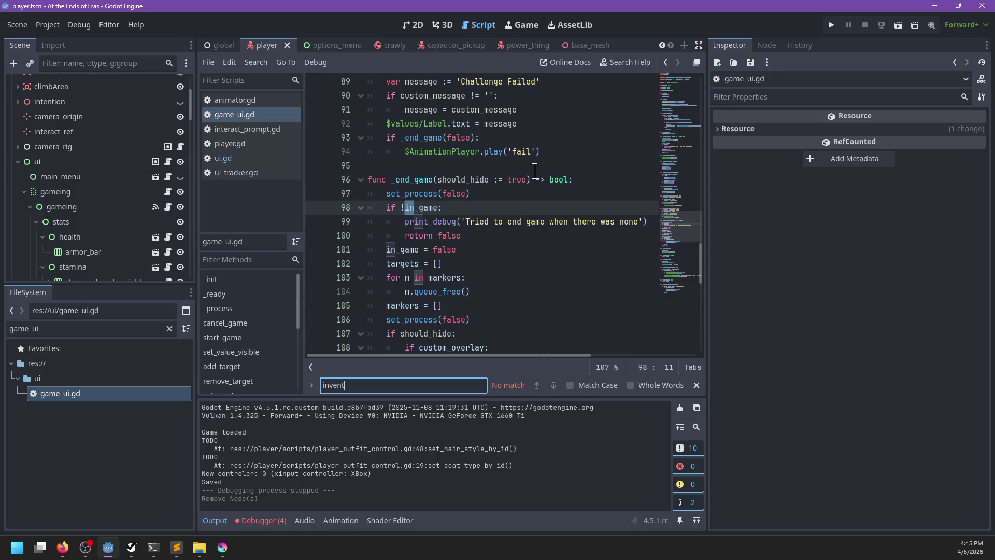
{"action": "key", "text": "BackSpace"}
{"action": "key", "text": "BackSpace"}
{"action": "type", "text": "Node3D"}
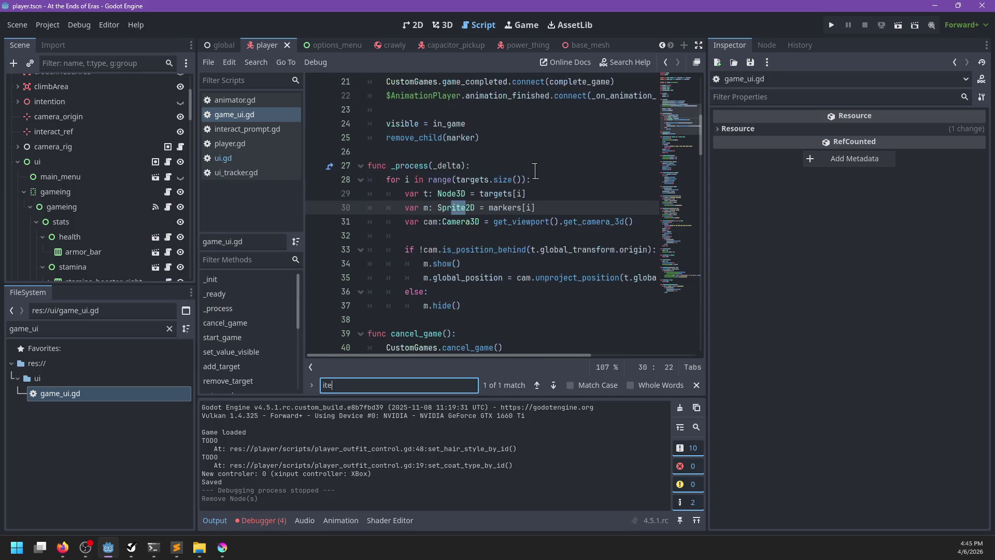
{"action": "key", "text": "Escape"}
{"action": "scroll", "coordinate": [539, 182], "scroll_direction": "up", "scroll_amount": 15}
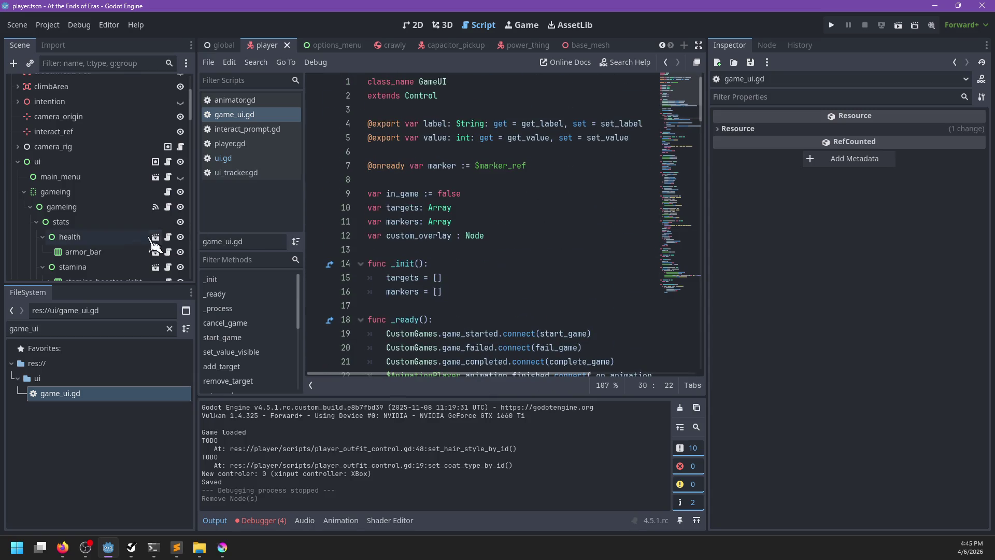
{"action": "left_click", "coordinate": [168, 193]}
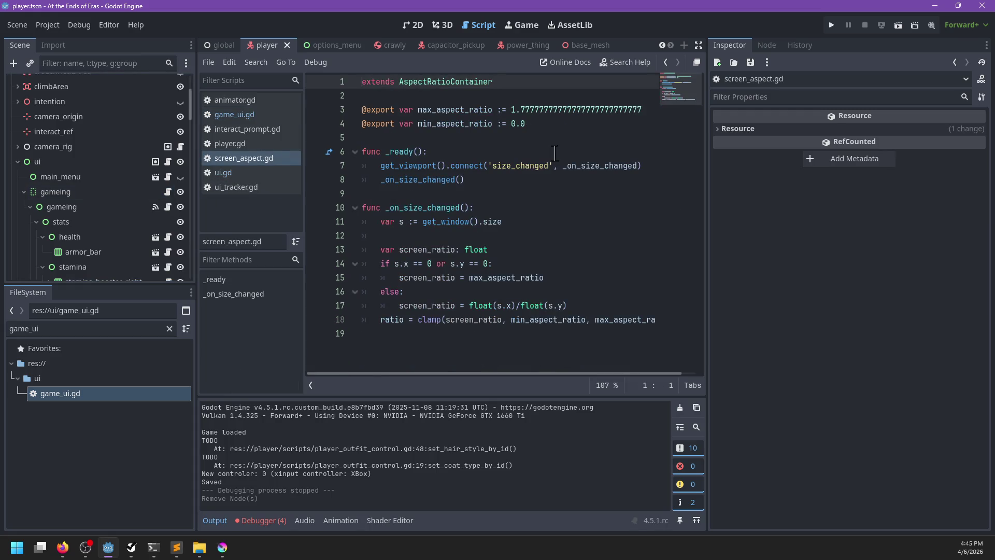
Open the gameing node's script and add a class_name GameUI line at its top.
{"action": "left_click", "coordinate": [170, 208]}
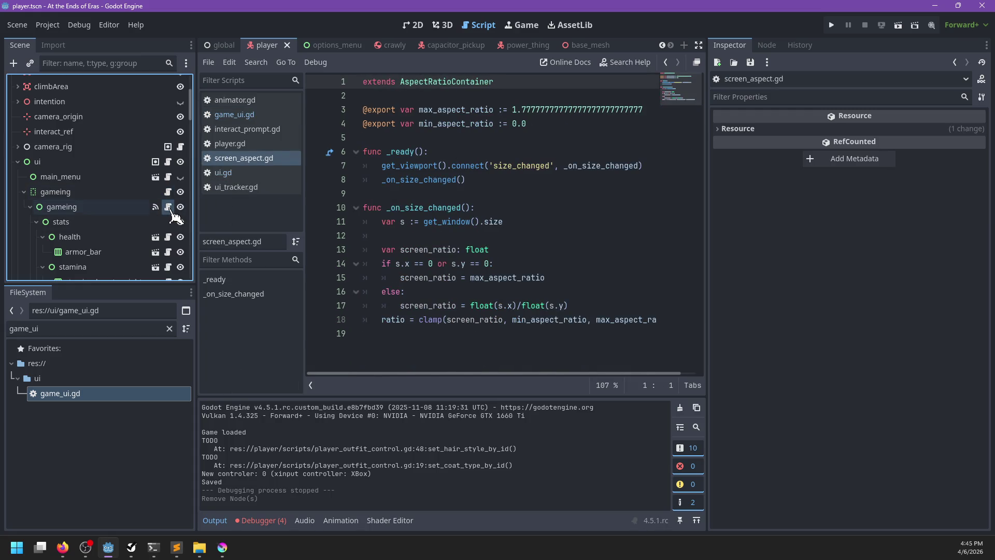
{"action": "left_click", "coordinate": [170, 207]}
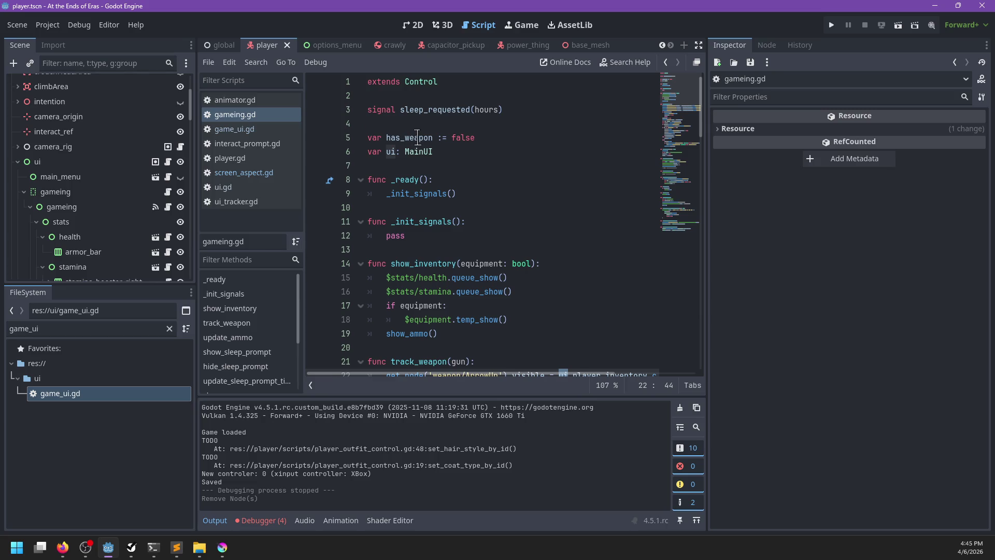
{"action": "left_click", "coordinate": [368, 84]}
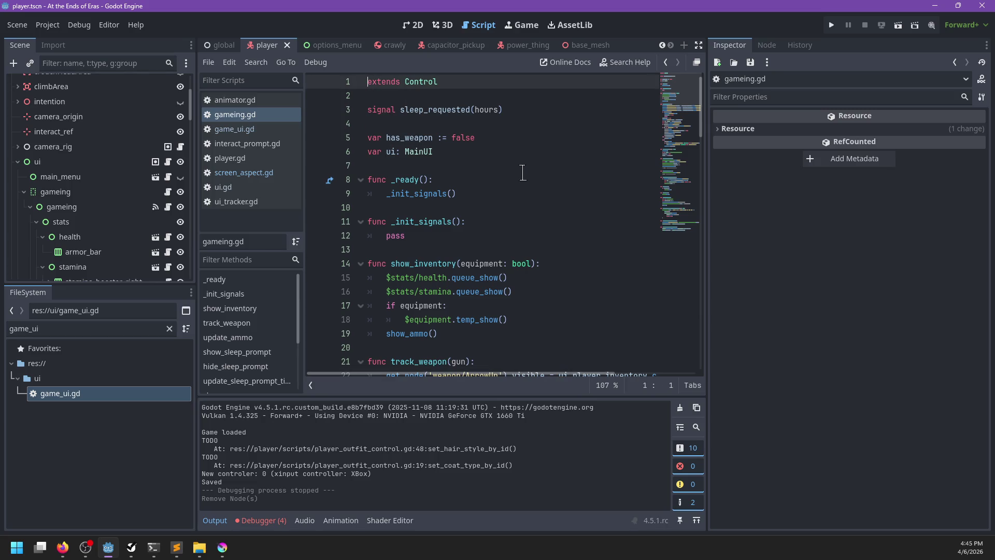
{"action": "key", "text": "Return"}
{"action": "key", "text": "Up"}
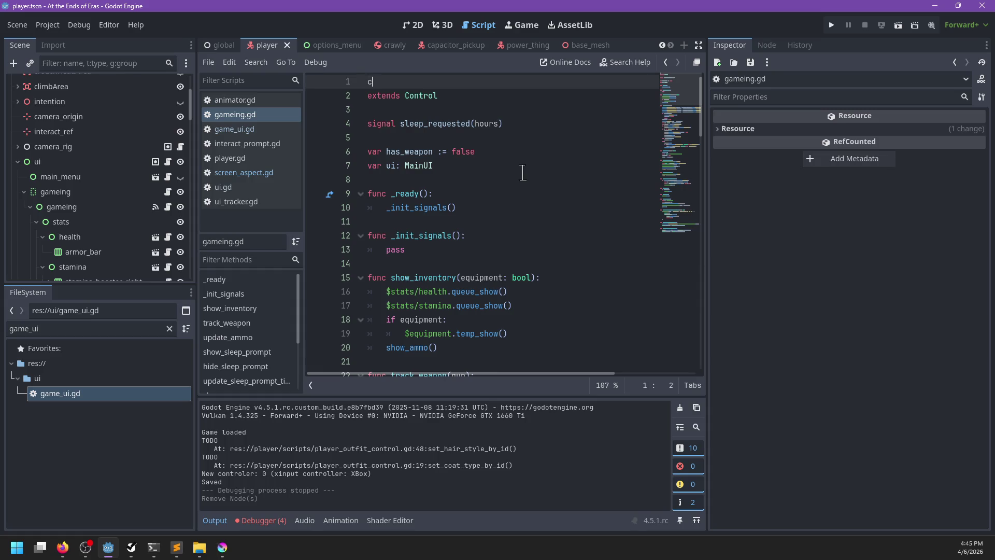
{"action": "type", "text": "ame GameUI"}
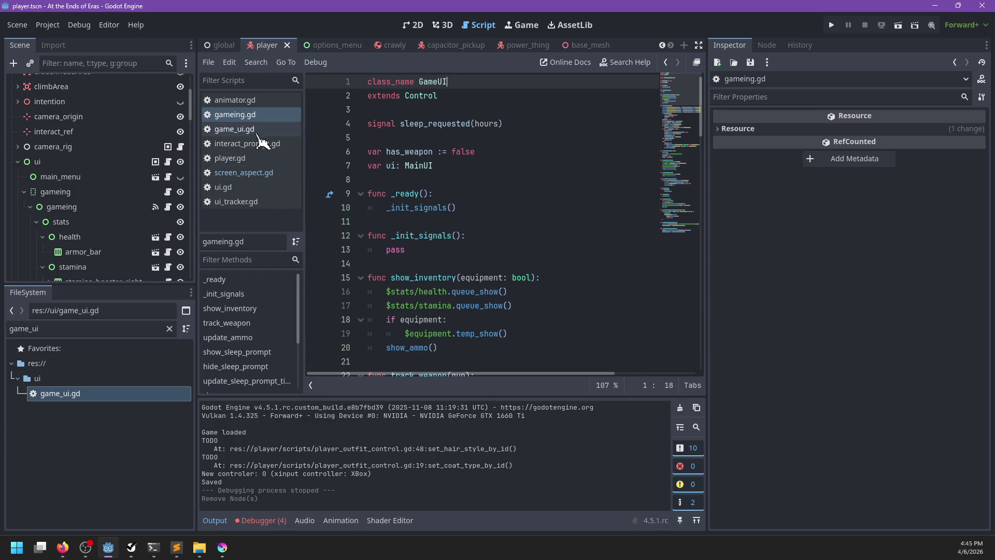
Rename game_ui.gd's class to CustomGameUI and save the scripts.
{"action": "left_click", "coordinate": [235, 129]}
{"action": "left_click", "coordinate": [419, 82]}
{"action": "type", "text": "Custom"}
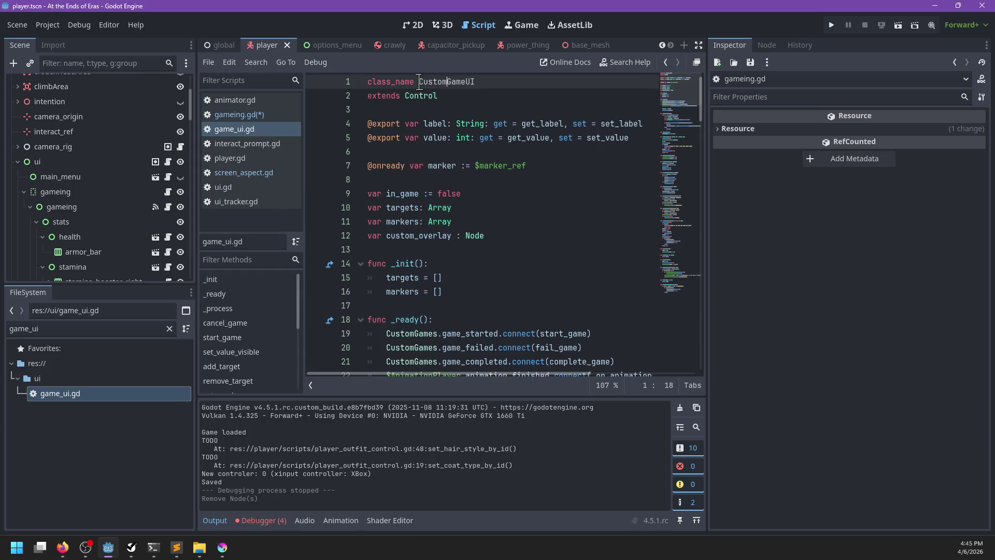
{"action": "key", "text": "ctrl+s"}
{"action": "left_click", "coordinate": [267, 115]}
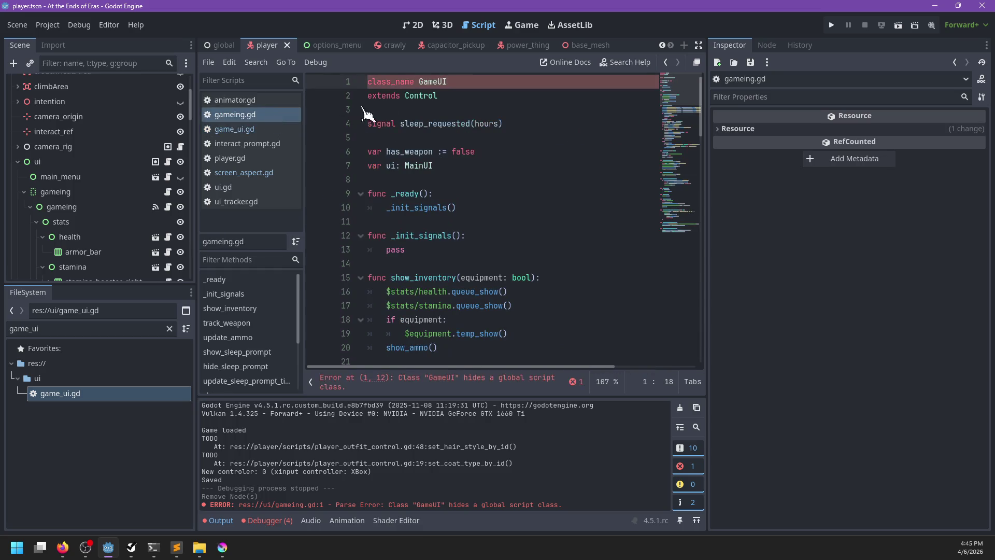
{"action": "left_click", "coordinate": [224, 187]}
{"action": "left_click", "coordinate": [463, 319]}
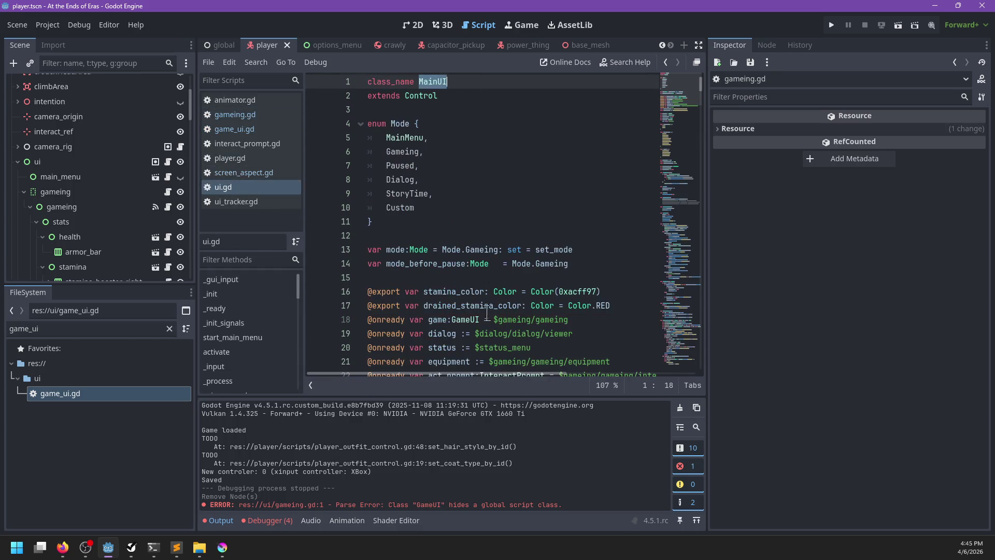
{"action": "key", "text": "ctrl+s"}
Read through gameing.gd's weapon and ammo functions.
{"action": "left_click", "coordinate": [236, 115]}
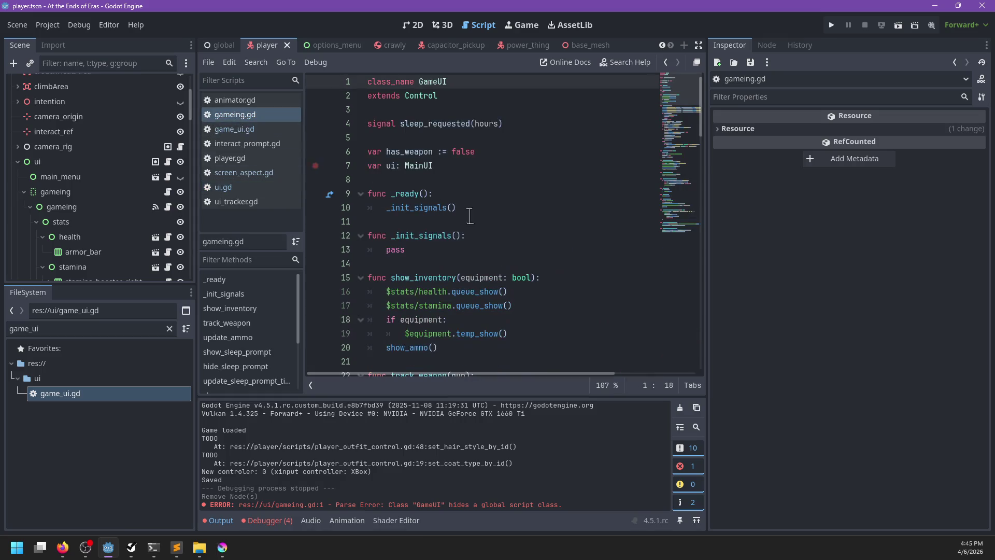
{"action": "scroll", "coordinate": [496, 224], "scroll_direction": "down", "scroll_amount": 6}
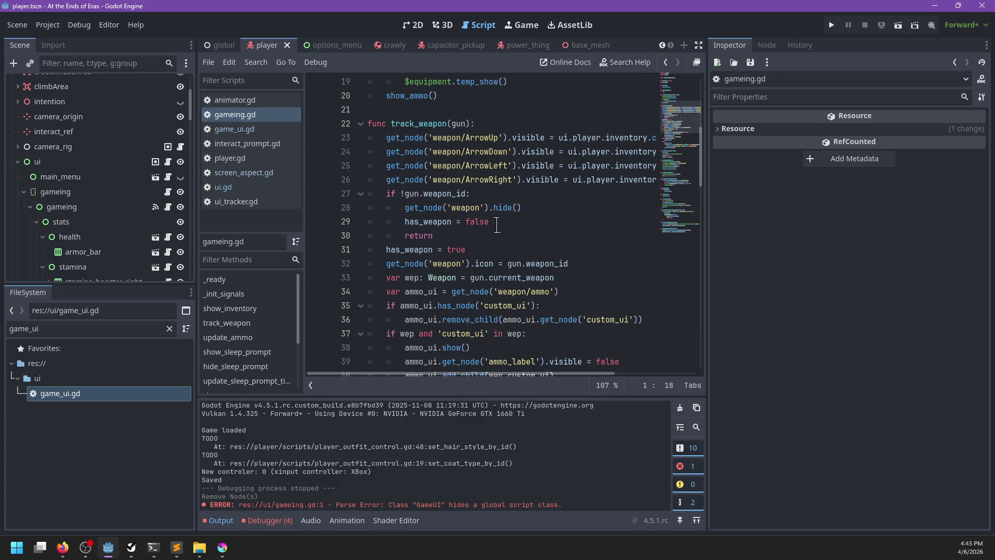
{"action": "scroll", "coordinate": [489, 245], "scroll_direction": "down", "scroll_amount": 8}
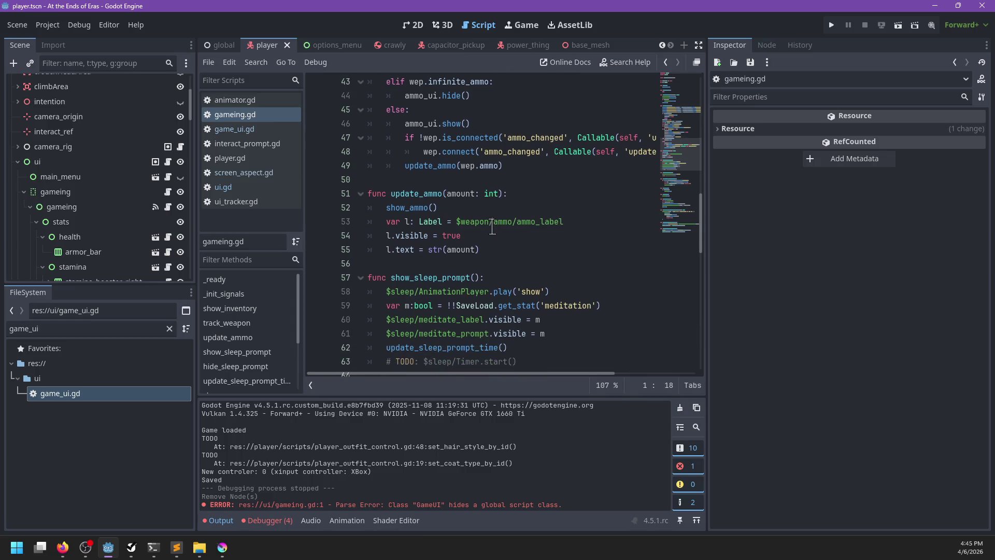
{"action": "scroll", "coordinate": [492, 227], "scroll_direction": "down", "scroll_amount": 4}
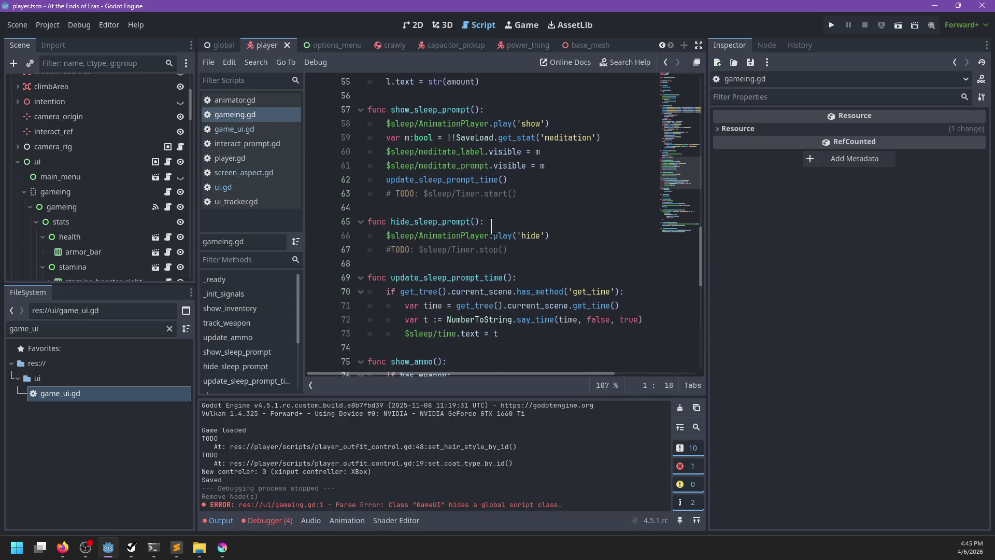
{"action": "right_click", "coordinate": [98, 399]}
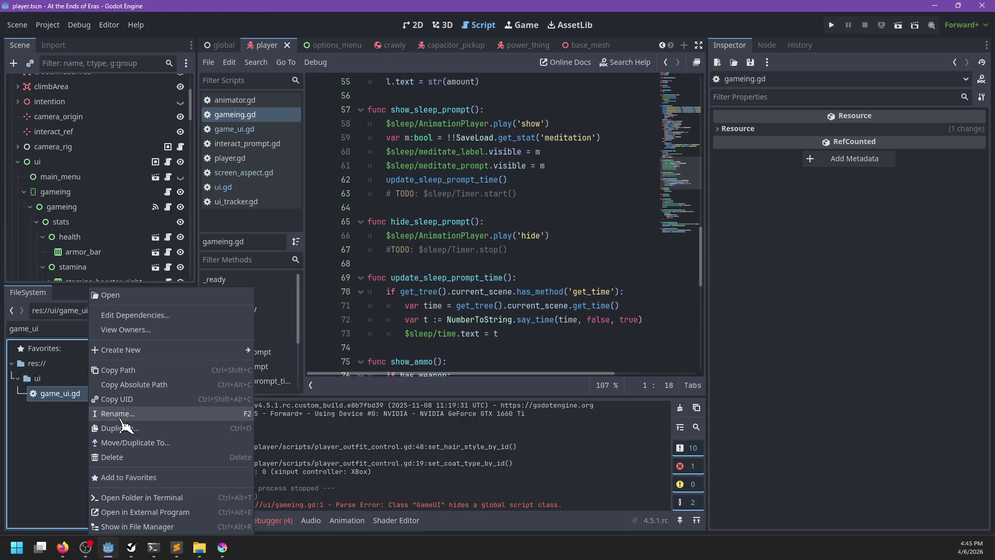
Rename game_ui.gd to custom_game_ui.gd in the FileSystem dock.
{"action": "left_click", "coordinate": [127, 421]}
{"action": "key", "text": "Home"}
{"action": "type", "text": "custom_"}
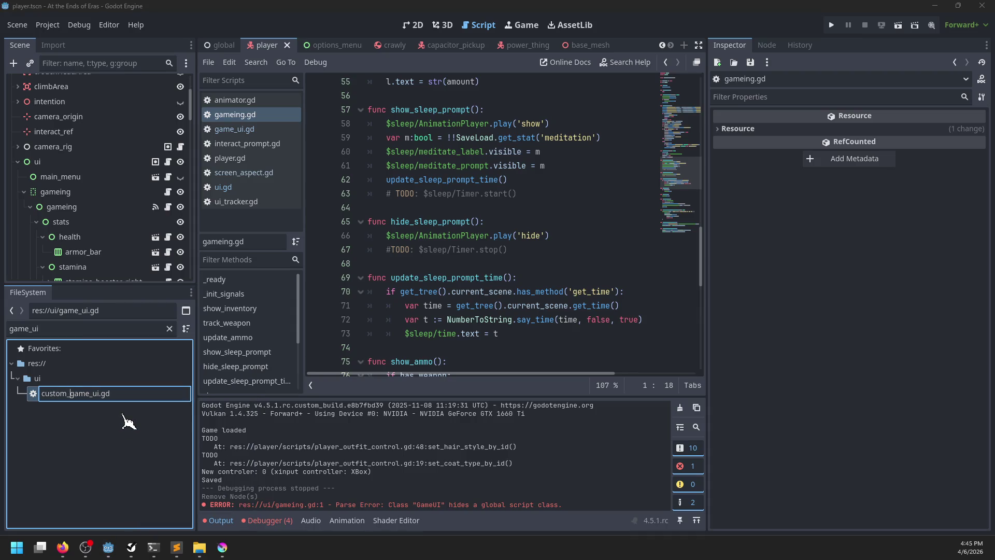
{"action": "key", "text": "Return"}
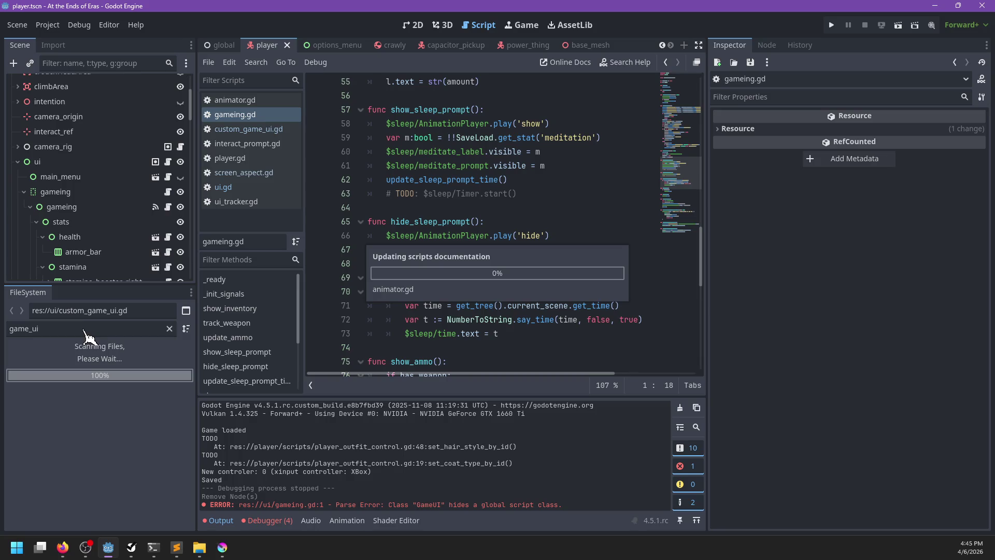
Filter the FileSystem for 'gameing' and rename gameing.gd to game_ui.gd.
{"action": "double_click", "coordinate": [83, 328]}
{"action": "type", "text": "gameing"}
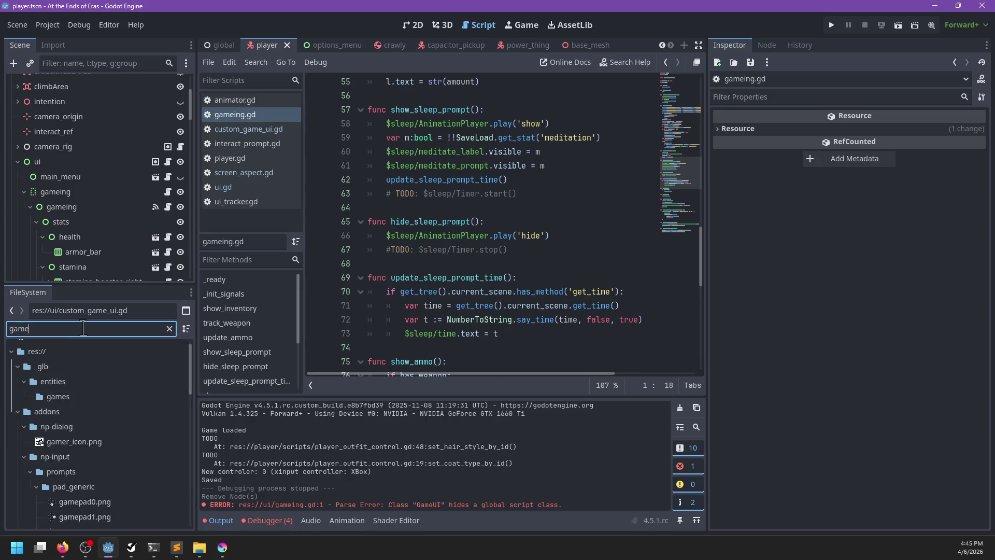
{"action": "right_click", "coordinate": [68, 393]}
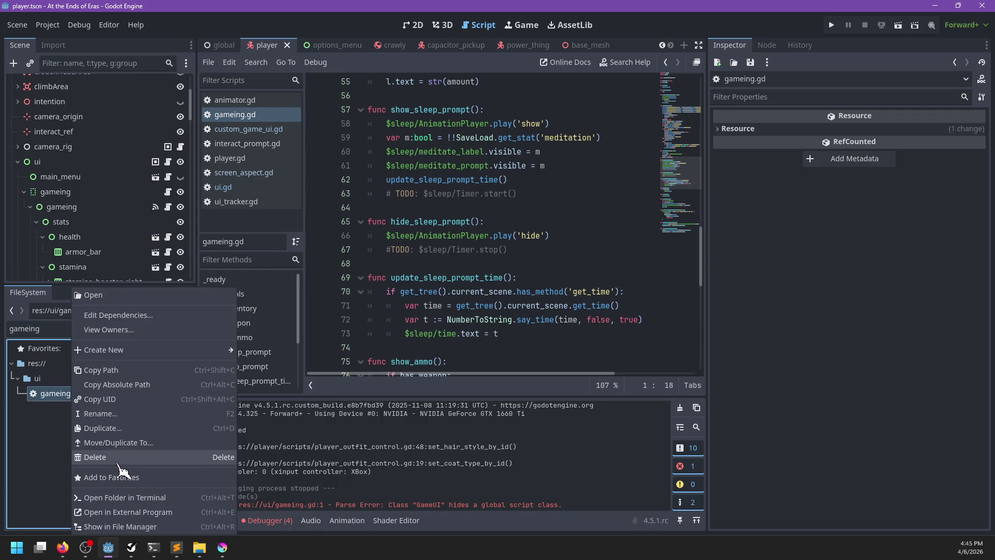
{"action": "left_click", "coordinate": [125, 414]}
{"action": "type", "text": "g"}
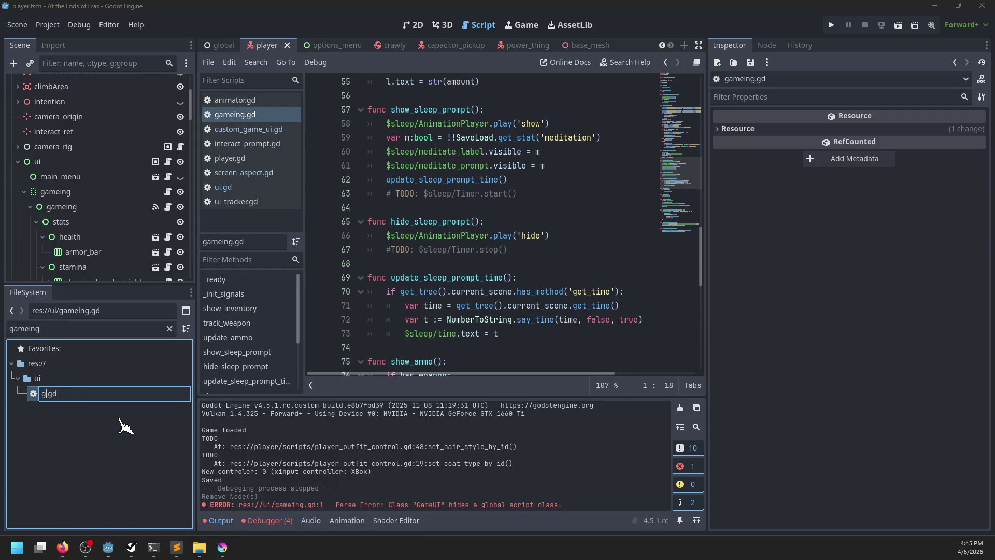
{"action": "key", "text": "Escape"}
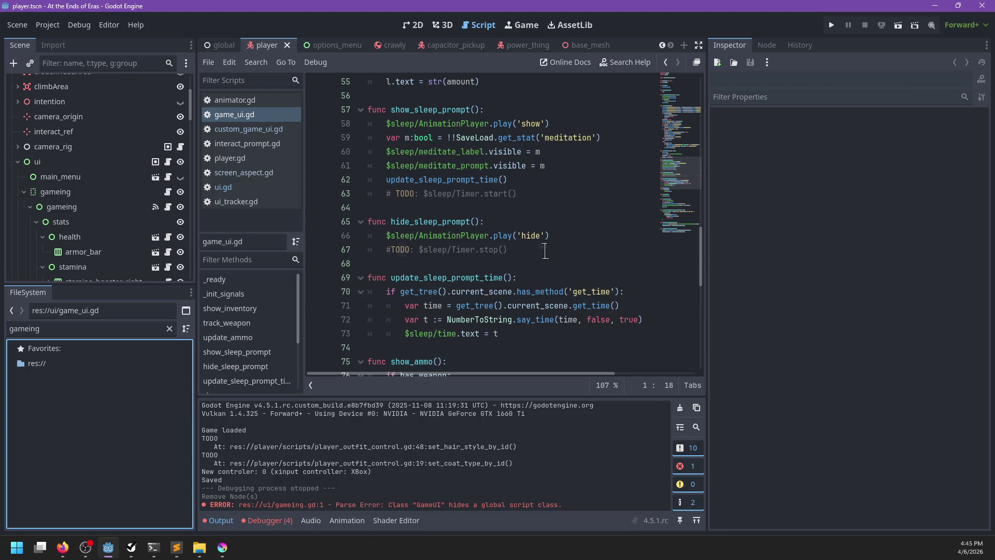
Delete the commented-out # TODO Timer.stop and Timer.start lines and save game_ui.gd.
{"action": "left_click_drag", "start_coordinate": [545, 251], "coordinate": [567, 239]}
{"action": "key", "text": "Delete"}
{"action": "left_click_drag", "start_coordinate": [549, 195], "coordinate": [533, 182]}
{"action": "key", "text": "Delete"}
{"action": "scroll", "coordinate": [558, 197], "scroll_direction": "up", "scroll_amount": 2}
{"action": "scroll", "coordinate": [558, 197], "scroll_direction": "down", "scroll_amount": 11}
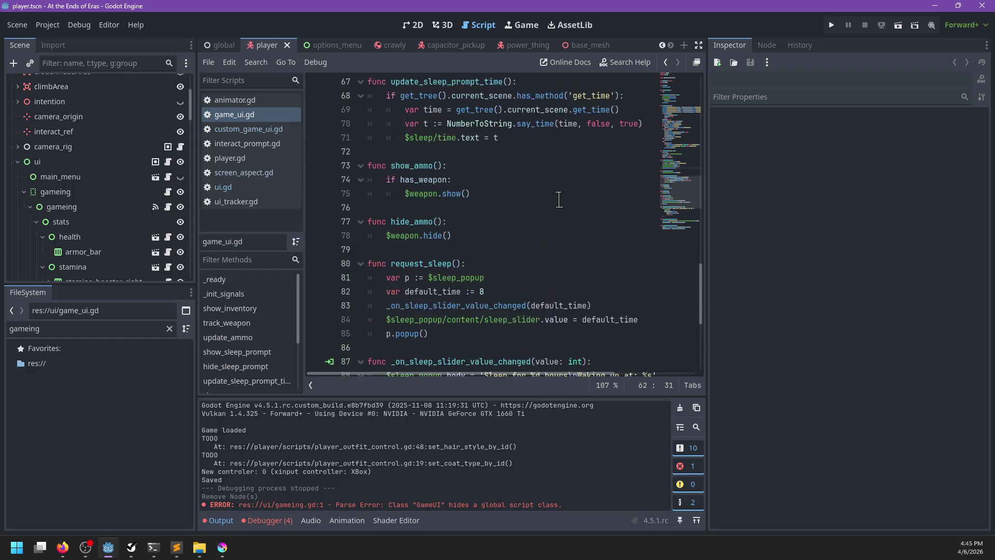
{"action": "left_click", "coordinate": [521, 215]}
{"action": "key", "text": "ctrl+s"}
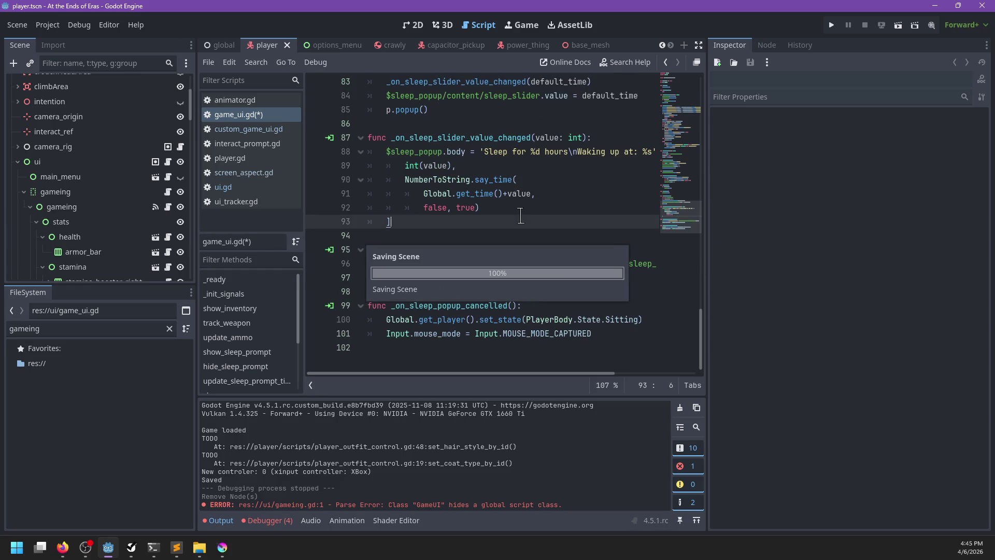
Move the health and stamina queue_show lines into show_inventory, then open custom_game_ui.gd.
{"action": "scroll", "coordinate": [591, 218], "scroll_direction": "up", "scroll_amount": 14}
{"action": "scroll", "coordinate": [590, 218], "scroll_direction": "up", "scroll_amount": 10}
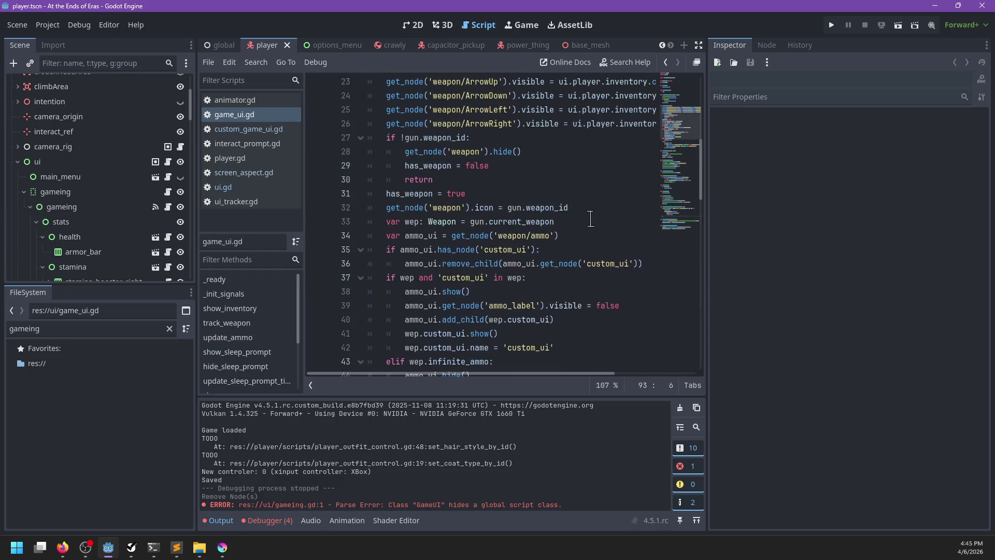
{"action": "scroll", "coordinate": [591, 218], "scroll_direction": "up", "scroll_amount": 3}
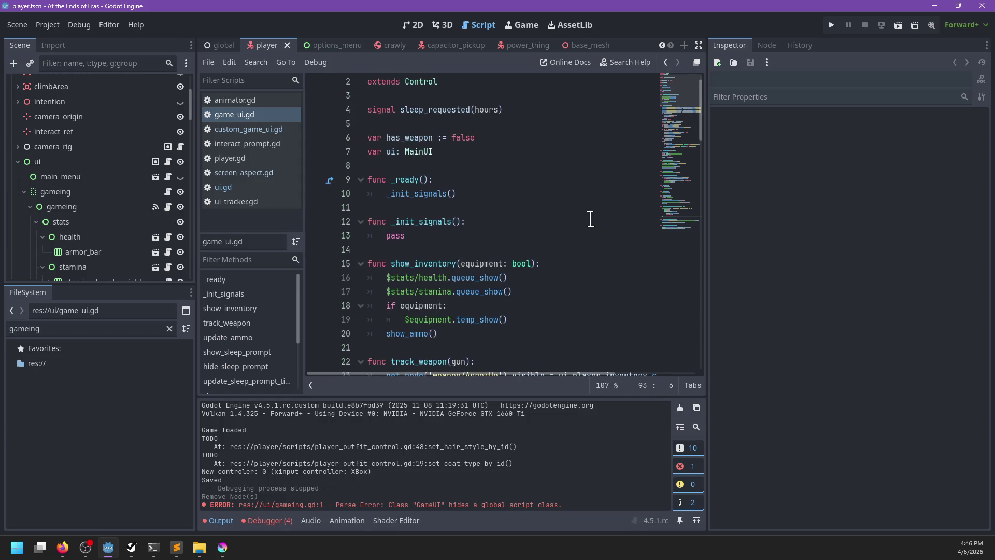
{"action": "scroll", "coordinate": [590, 218], "scroll_direction": "down", "scroll_amount": 1}
{"action": "left_click_drag", "start_coordinate": [460, 291], "coordinate": [480, 207]}
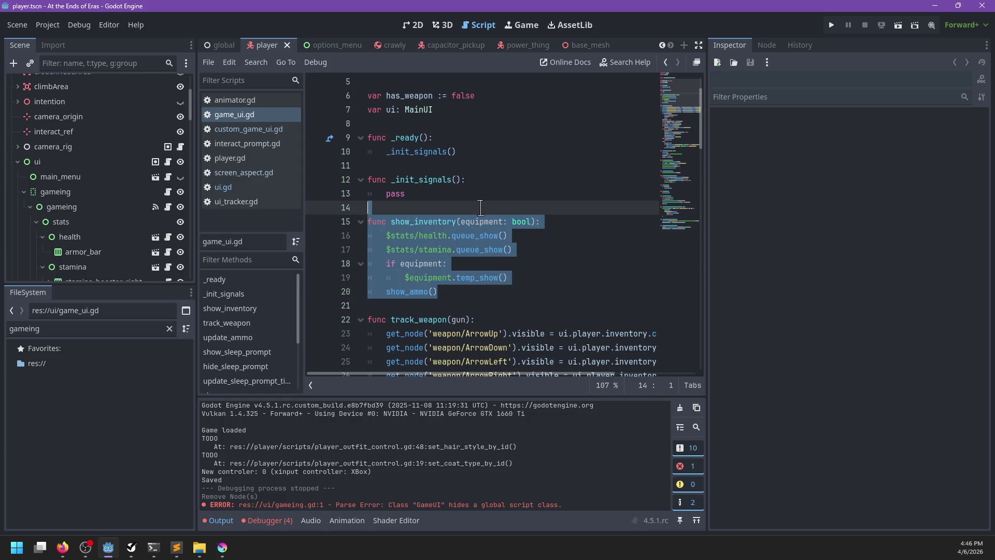
{"action": "left_click_drag", "start_coordinate": [564, 250], "coordinate": [565, 225]}
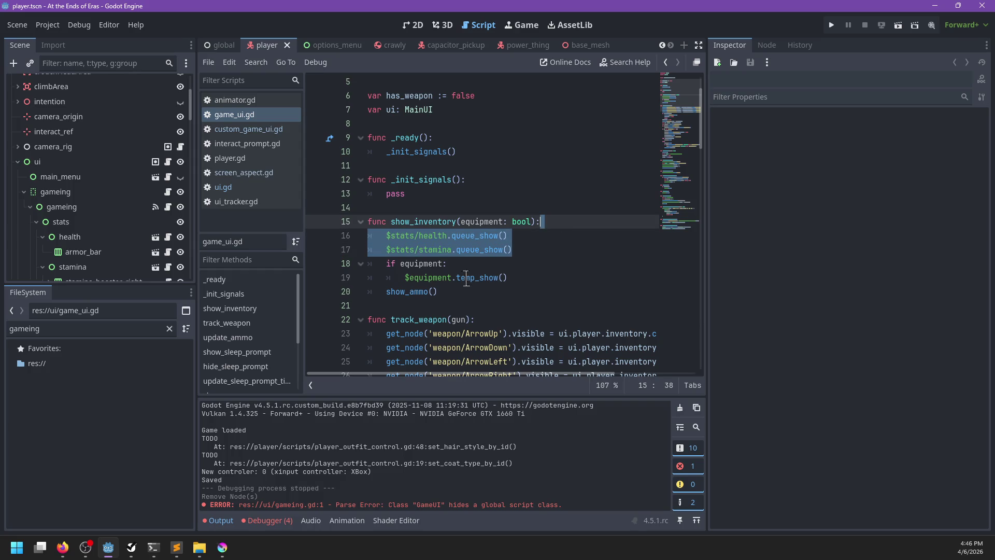
{"action": "left_click", "coordinate": [426, 278]}
{"action": "scroll", "coordinate": [571, 269], "scroll_direction": "up", "scroll_amount": 2}
{"action": "scroll", "coordinate": [580, 265], "scroll_direction": "down", "scroll_amount": 3}
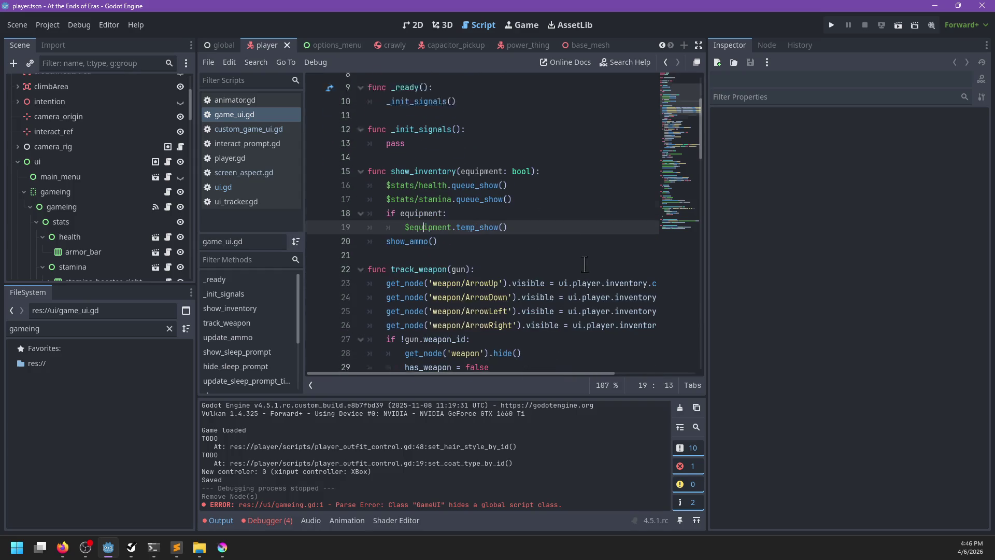
{"action": "scroll", "coordinate": [575, 262], "scroll_direction": "down", "scroll_amount": 20}
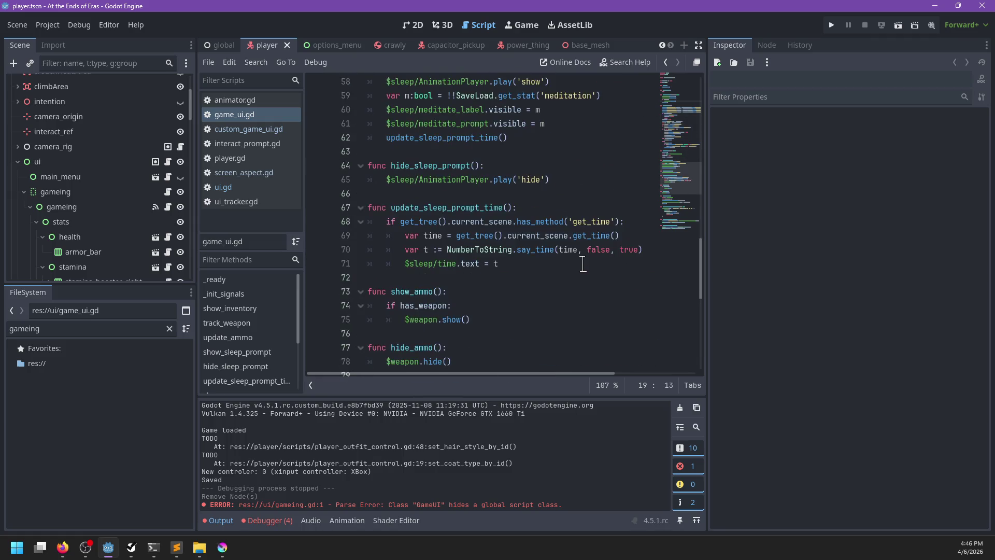
{"action": "left_click", "coordinate": [265, 129]}
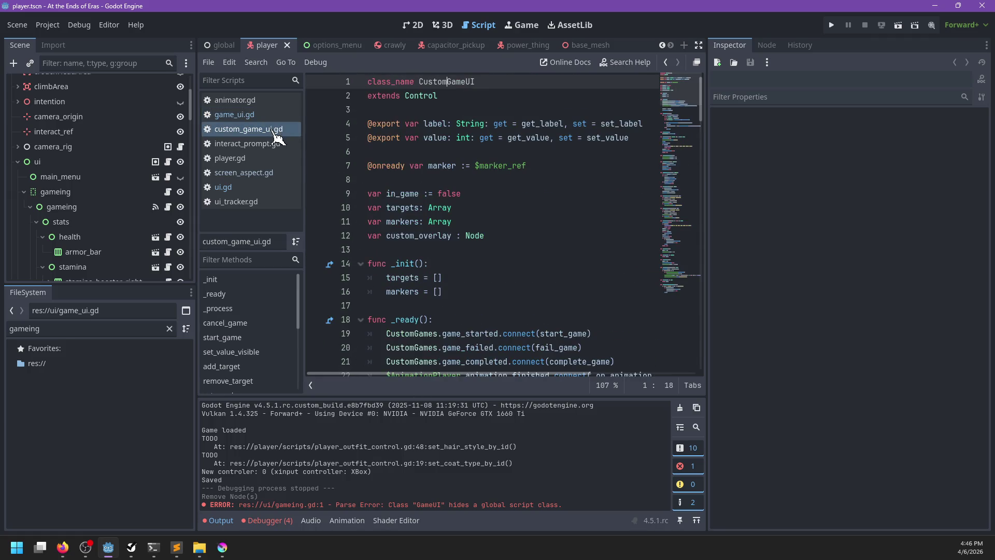
Switch to ui.gd and search the script for 'item_'.
{"action": "left_click", "coordinate": [246, 189]}
{"action": "left_click", "coordinate": [455, 207]}
{"action": "key", "text": "ctrl+f"}
{"action": "type", "text": "find_item"}
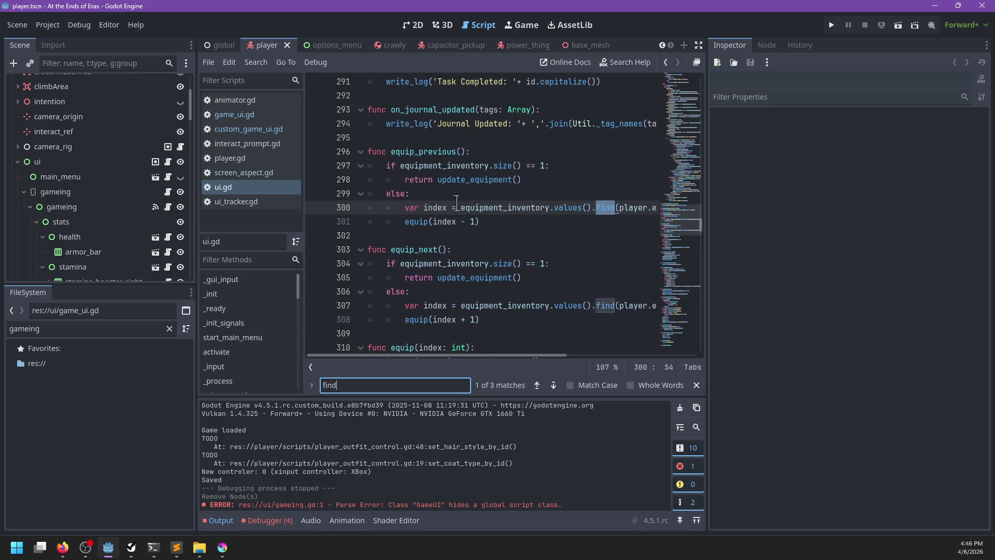
{"action": "key", "text": "ctrl+a"}
{"action": "type", "text": "item_"}
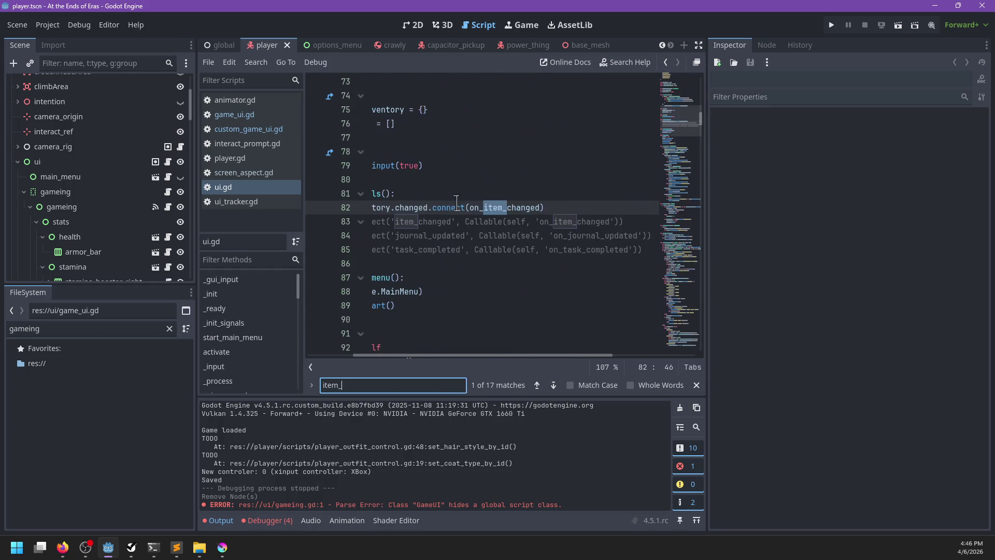
{"action": "key", "text": "Escape"}
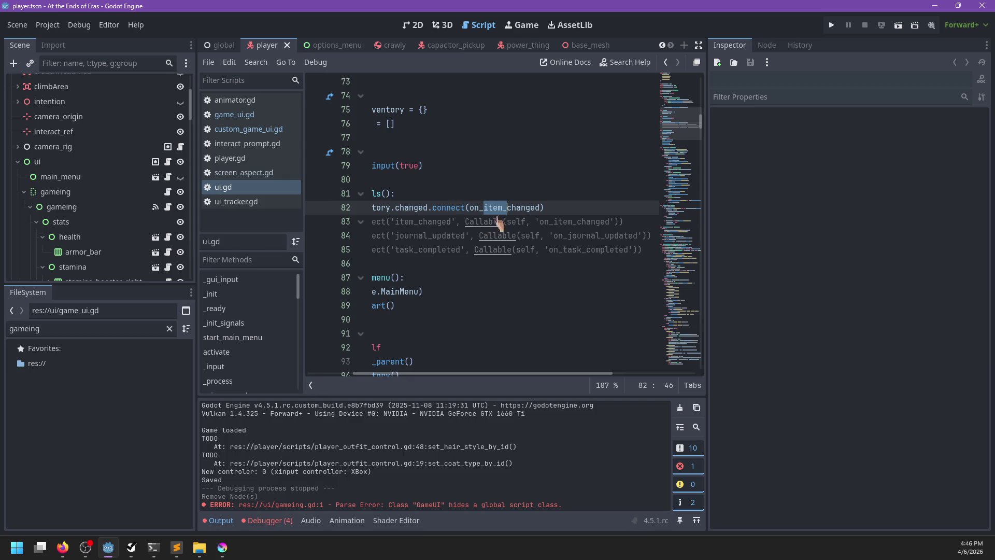
Jump to the on_item_changed(item, change, count) definition and look through it.
{"action": "left_click", "coordinate": [505, 213], "text": "ctrl"}
{"action": "scroll", "coordinate": [488, 228], "scroll_direction": "down", "scroll_amount": 2}
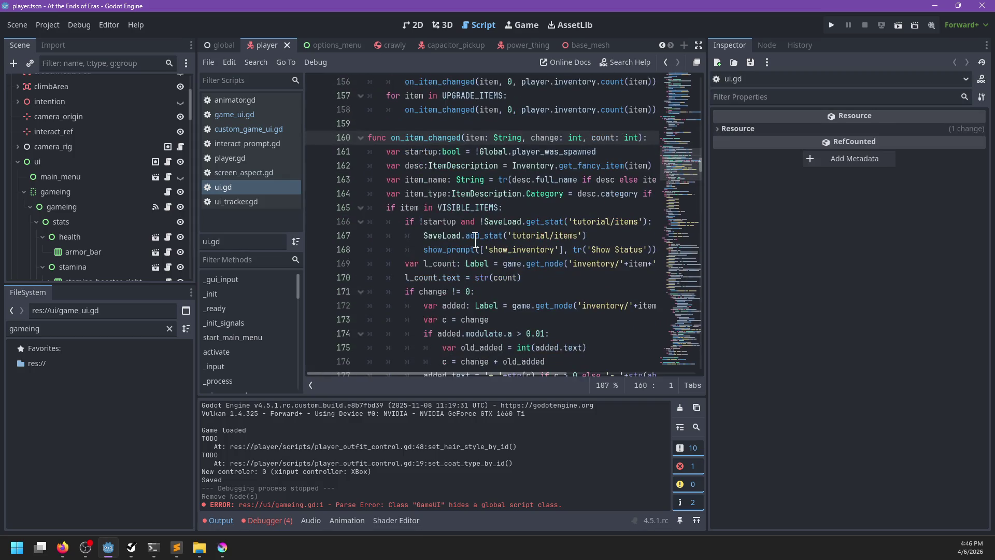
{"action": "scroll", "coordinate": [479, 257], "scroll_direction": "down", "scroll_amount": 1}
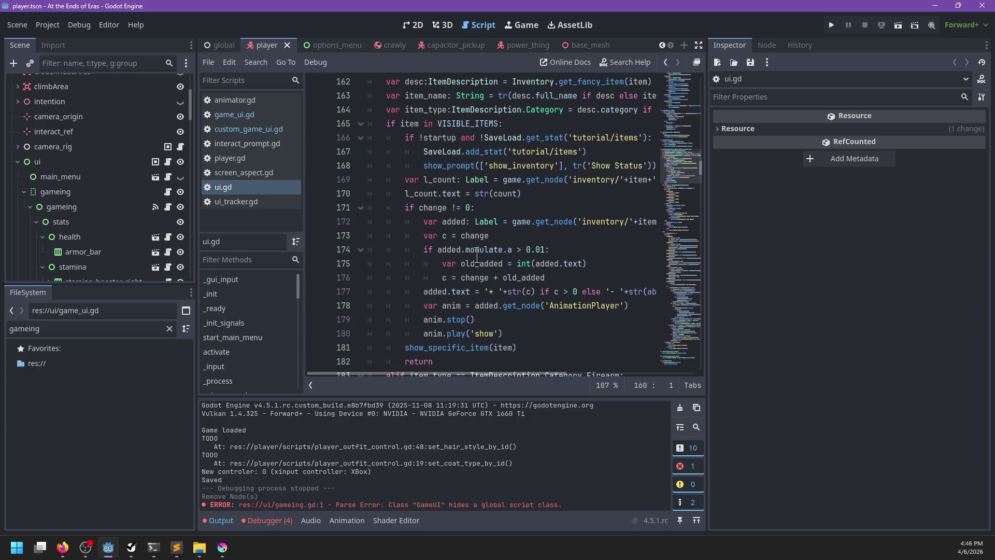
{"action": "scroll", "coordinate": [479, 257], "scroll_direction": "down", "scroll_amount": 4}
{"action": "scroll", "coordinate": [538, 288], "scroll_direction": "up", "scroll_amount": 3}
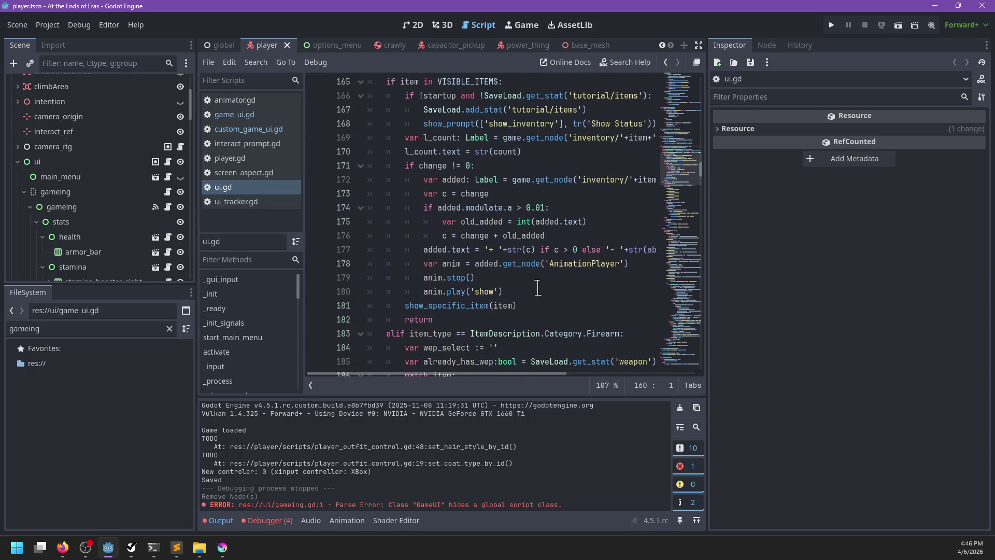
{"action": "scroll", "coordinate": [564, 269], "scroll_direction": "up", "scroll_amount": 3}
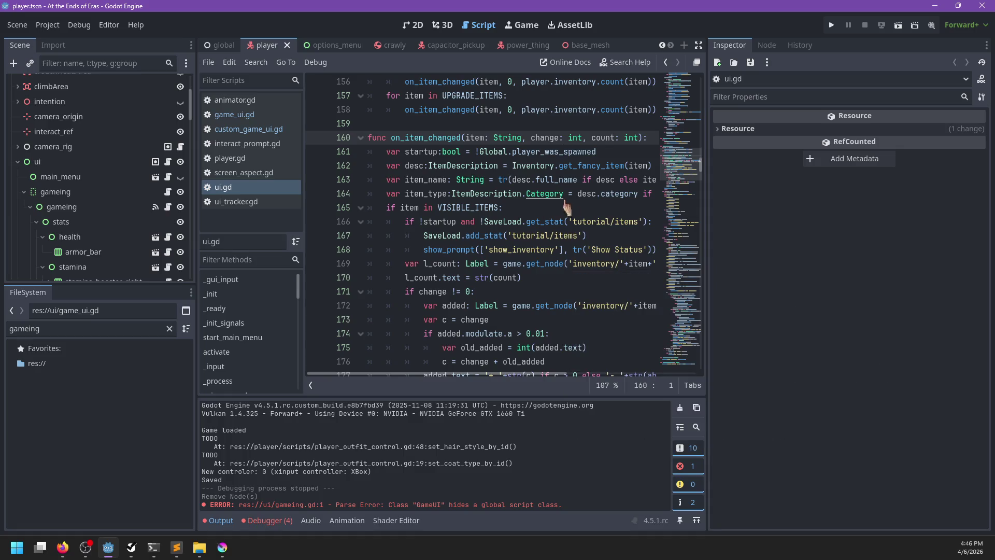
{"action": "scroll", "coordinate": [562, 201], "scroll_direction": "right", "scroll_amount": 5}
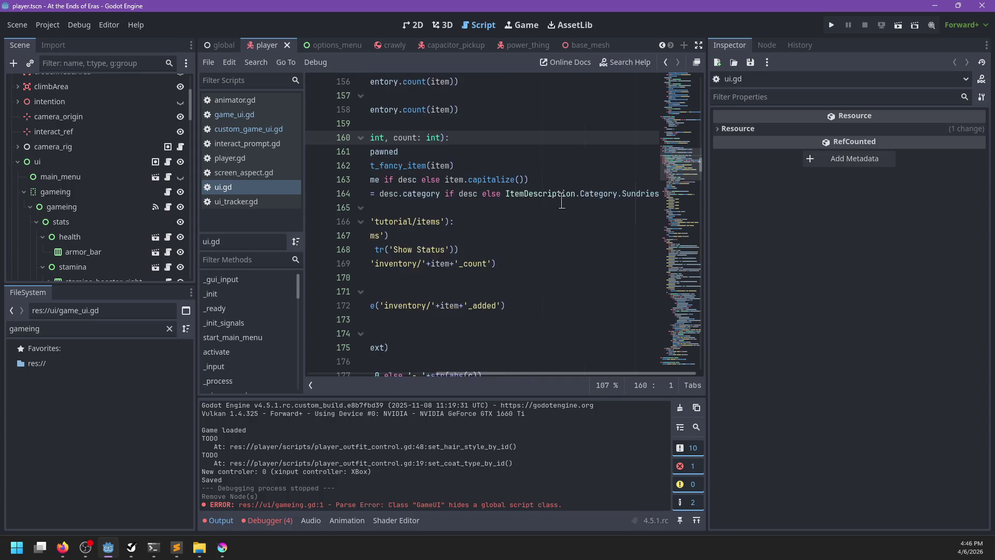
Delete the VISIBLE_ITEMS constant list from ui.gd.
{"action": "scroll", "coordinate": [561, 200], "scroll_direction": "left", "scroll_amount": 5}
{"action": "left_click", "coordinate": [464, 209], "text": "ctrl"}
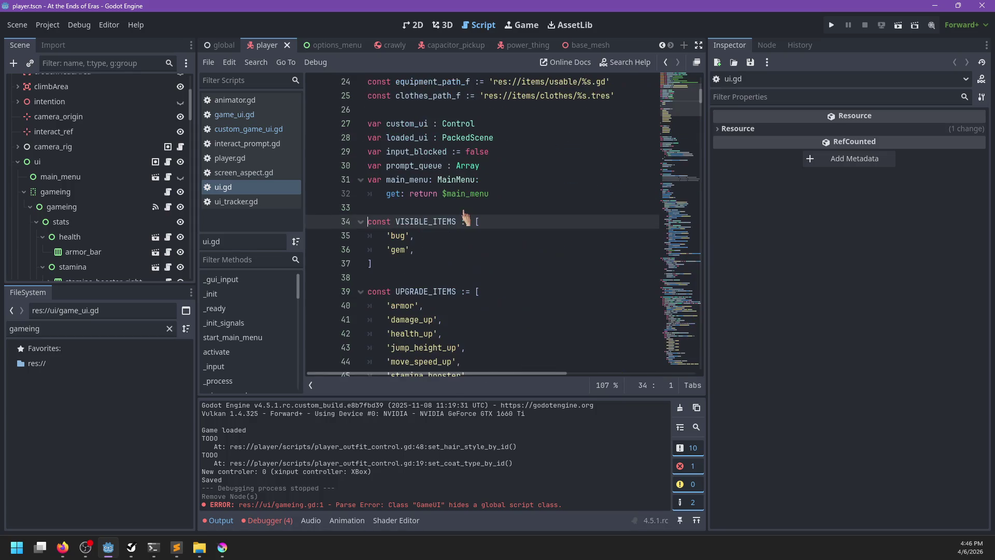
{"action": "left_click_drag", "start_coordinate": [396, 275], "coordinate": [413, 204]}
{"action": "key", "text": "BackSpace"}
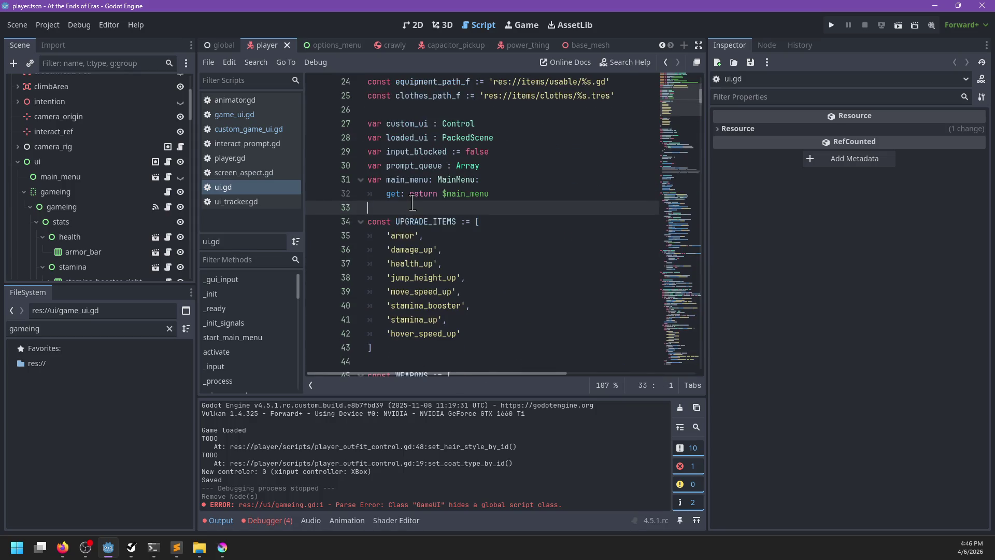
Find where VISIBLE_ITEMS is used and remove that inventory-display block (lines 160–177).
{"action": "key", "text": "ctrl+f"}
{"action": "type", "text": "visible_items"}
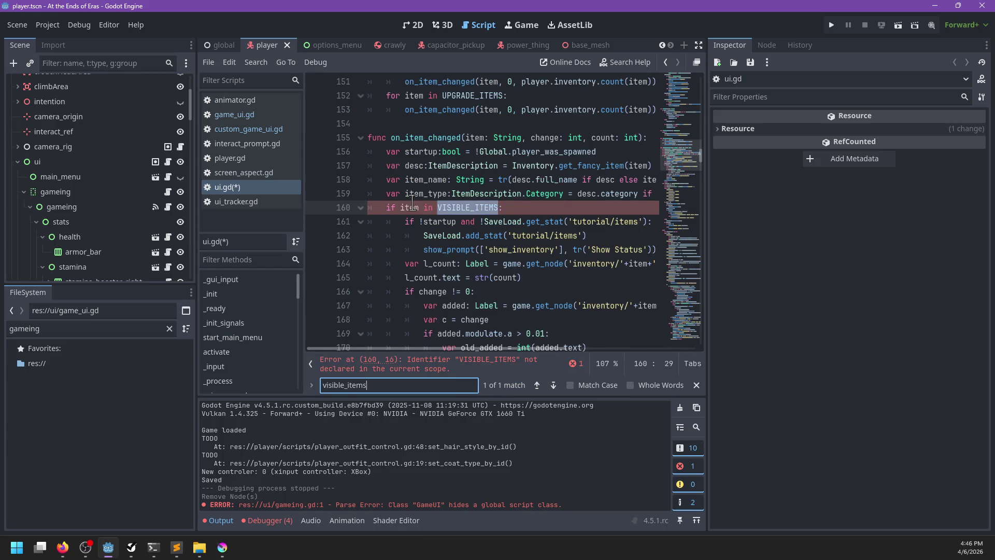
{"action": "key", "text": "Escape"}
{"action": "scroll", "coordinate": [415, 198], "scroll_direction": "down", "scroll_amount": 2}
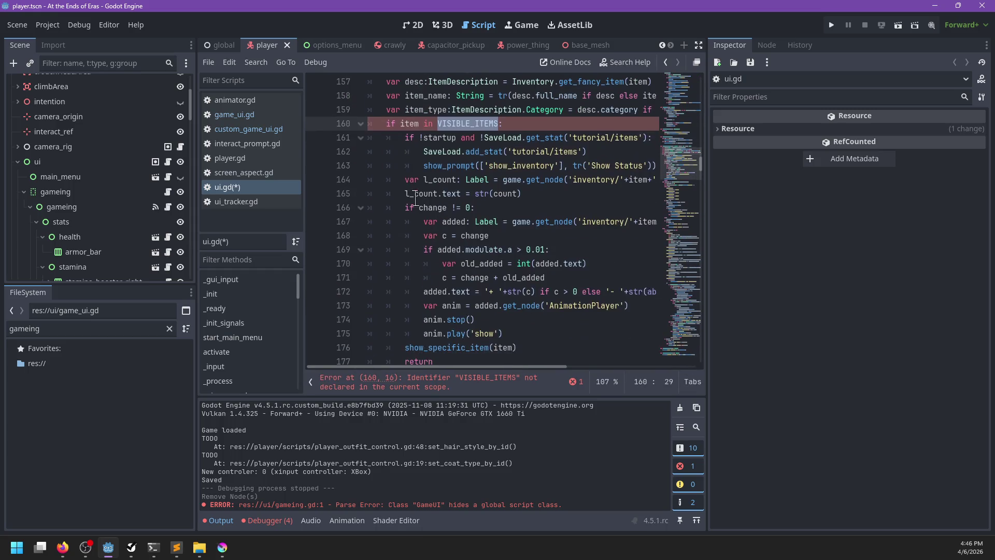
{"action": "mouse_move", "coordinate": [384, 125]}
{"action": "left_mouse_down"}
{"action": "mouse_move", "coordinate": [539, 205]}
{"action": "mouse_move", "coordinate": [555, 240]}
{"action": "left_mouse_up"}
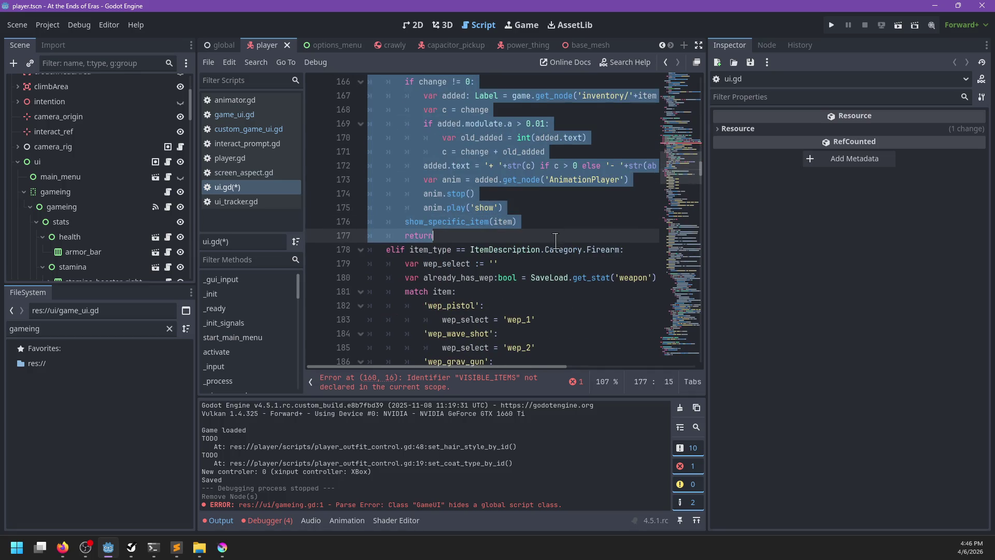
{"action": "mouse_move", "coordinate": [400, 240]}
{"action": "left_mouse_down"}
{"action": "mouse_move", "coordinate": [374, 83]}
{"action": "mouse_move", "coordinate": [363, 166]}
{"action": "left_mouse_up"}
{"action": "key", "text": "ctrl+v"}
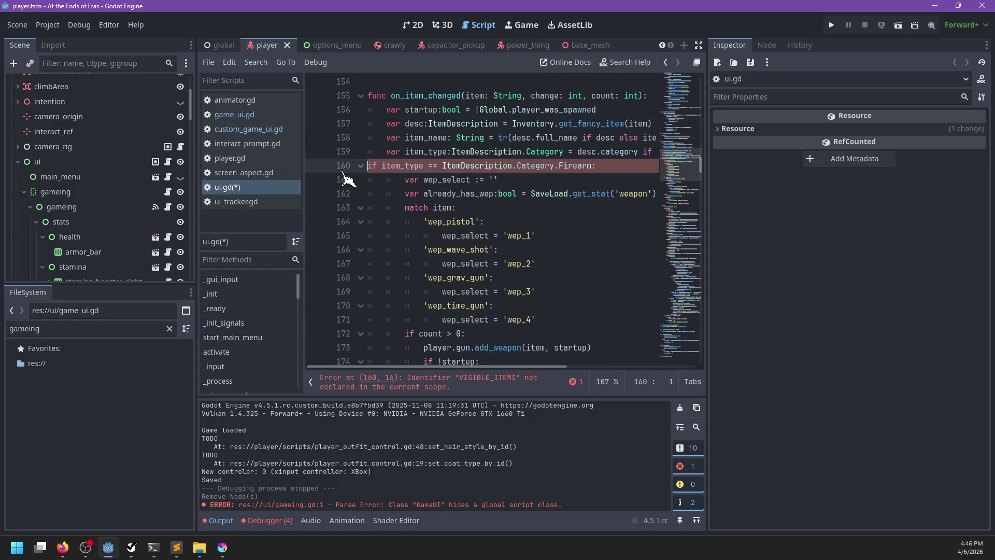
Save ui.gd, clear the Output log, and run the game with F5.
{"action": "key", "text": "ctrl+s"}
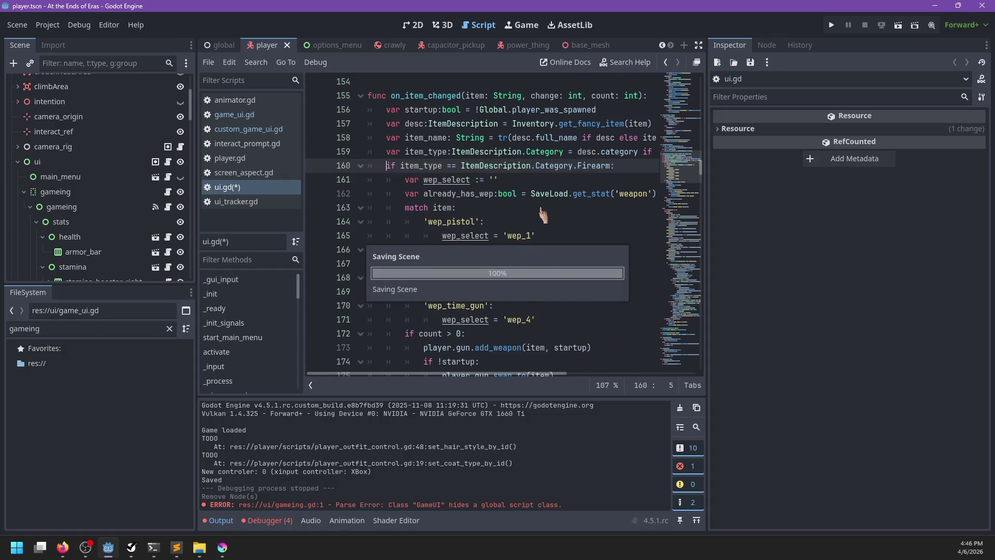
{"action": "scroll", "coordinate": [543, 214], "scroll_direction": "down", "scroll_amount": 13}
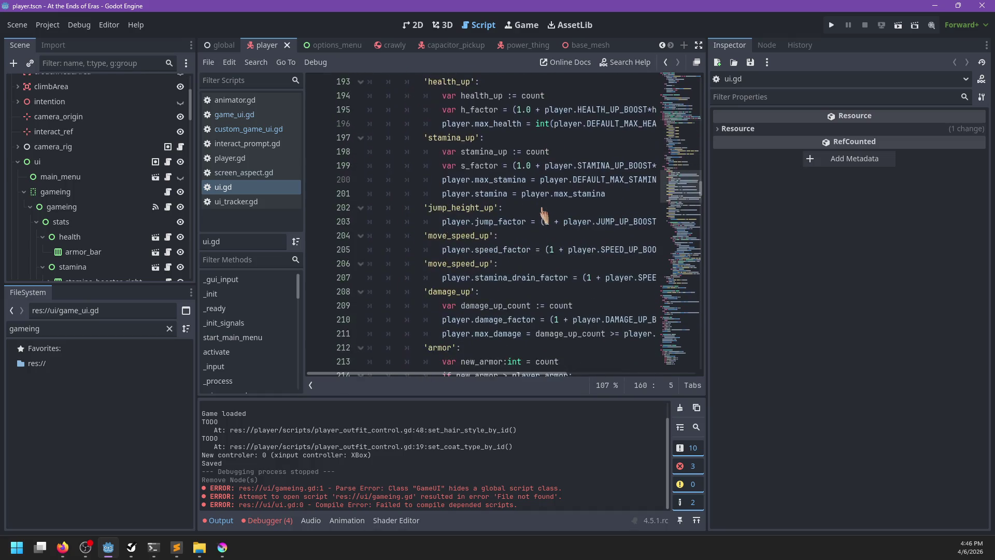
{"action": "scroll", "coordinate": [543, 214], "scroll_direction": "down", "scroll_amount": 4}
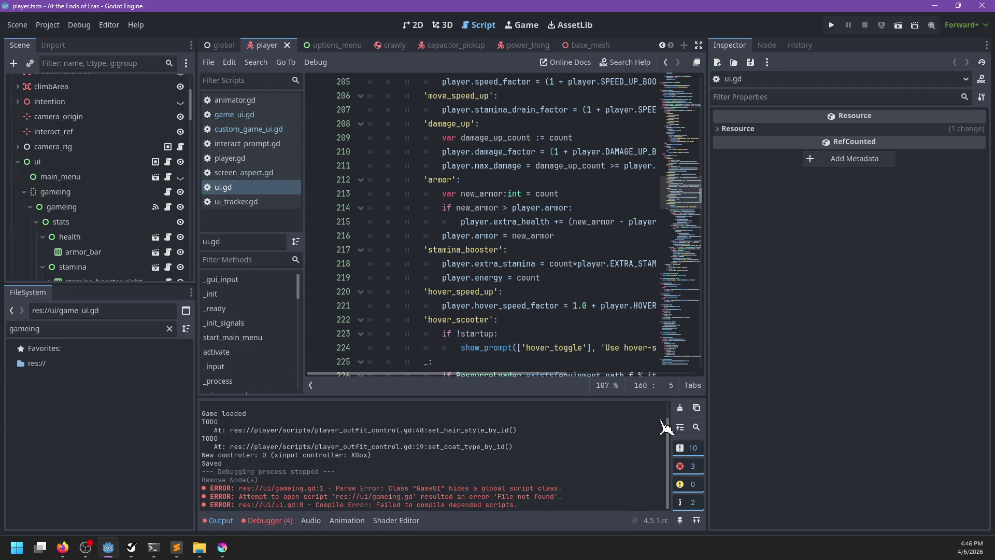
{"action": "left_click", "coordinate": [680, 407]}
{"action": "left_click", "coordinate": [591, 229]}
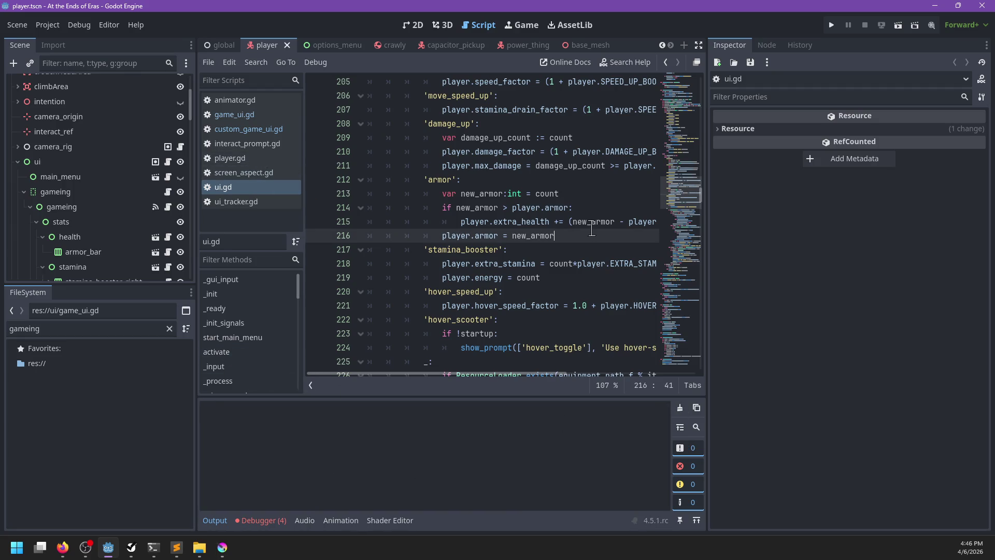
{"action": "key", "text": "F5"}
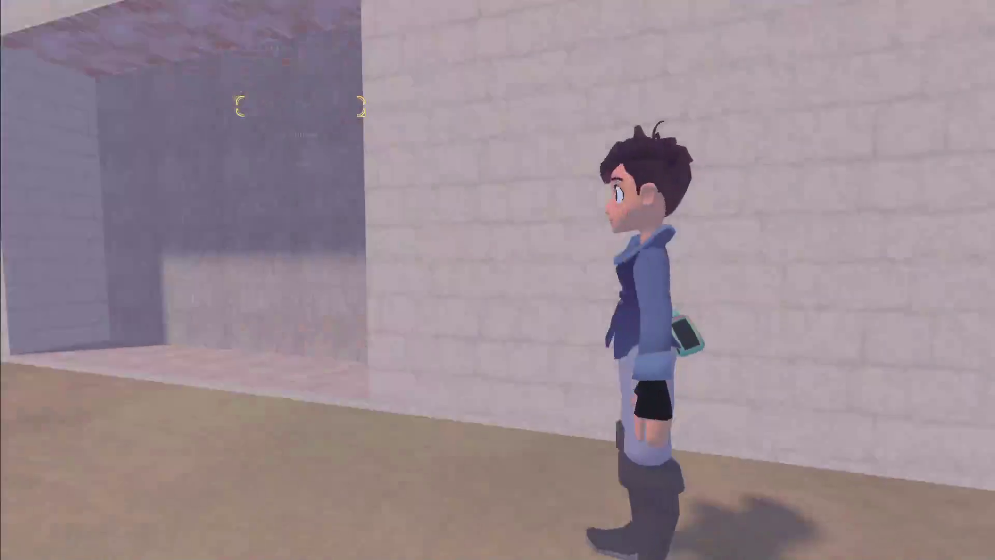
Move away from the wall, cycle through the item selector, and equip the pistol.
{"action": "key", "text": "w"}
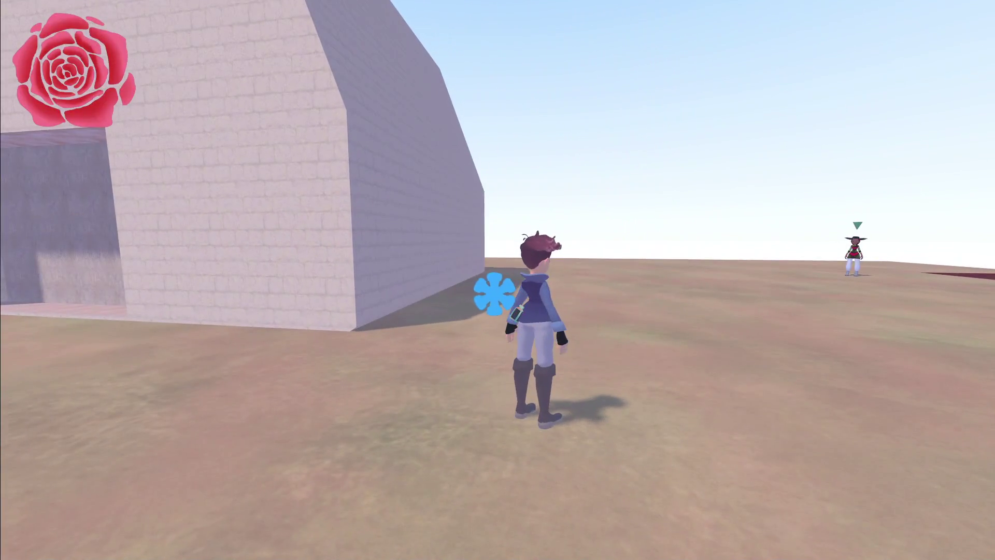
{"action": "key", "text": "s"}
{"action": "key", "text": "w"}
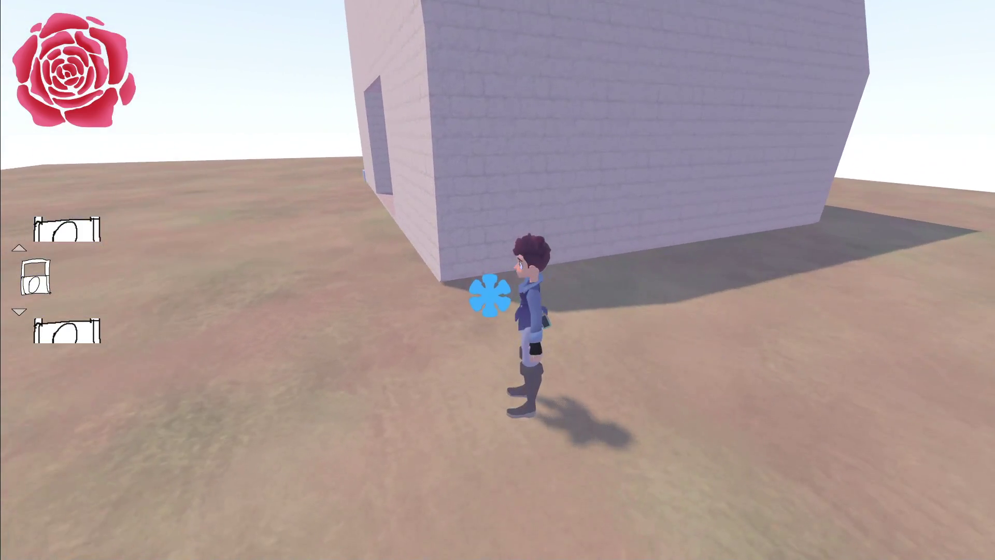
{"action": "key", "text": "w"}
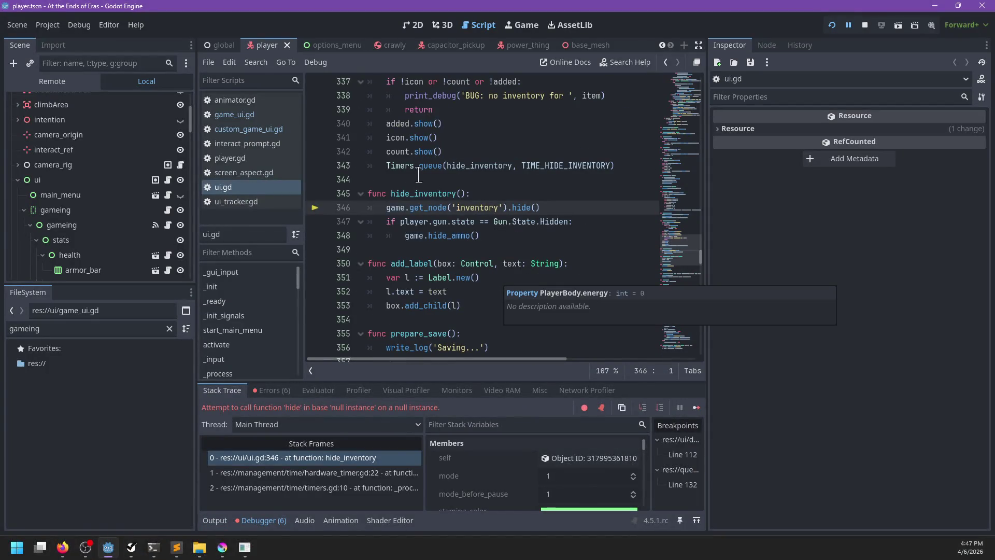
Delete the get_node('inventory').hide() line at ui.gd:346 and resume the game with F12.
{"action": "left_click_drag", "start_coordinate": [596, 207], "coordinate": [567, 193]}
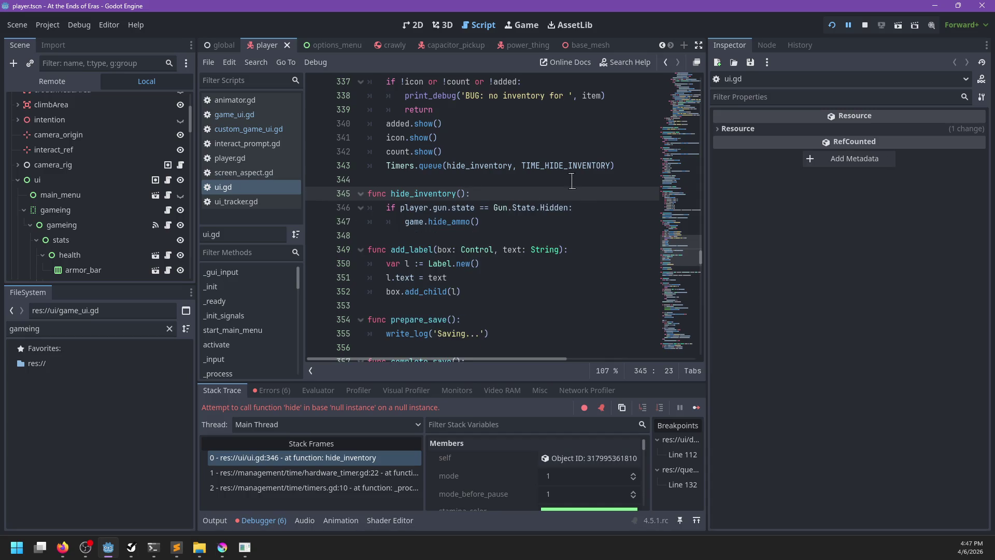
{"action": "key", "text": "F12"}
{"action": "key", "text": "w"}
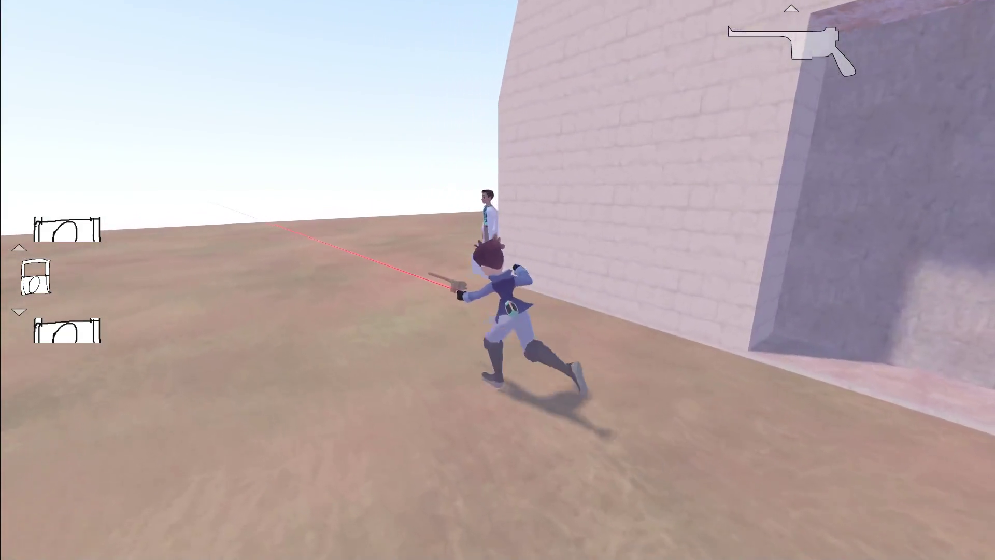
Aim the pistol while running, pause with Esc, then stop the project with F8.
{"action": "key", "text": "1"}
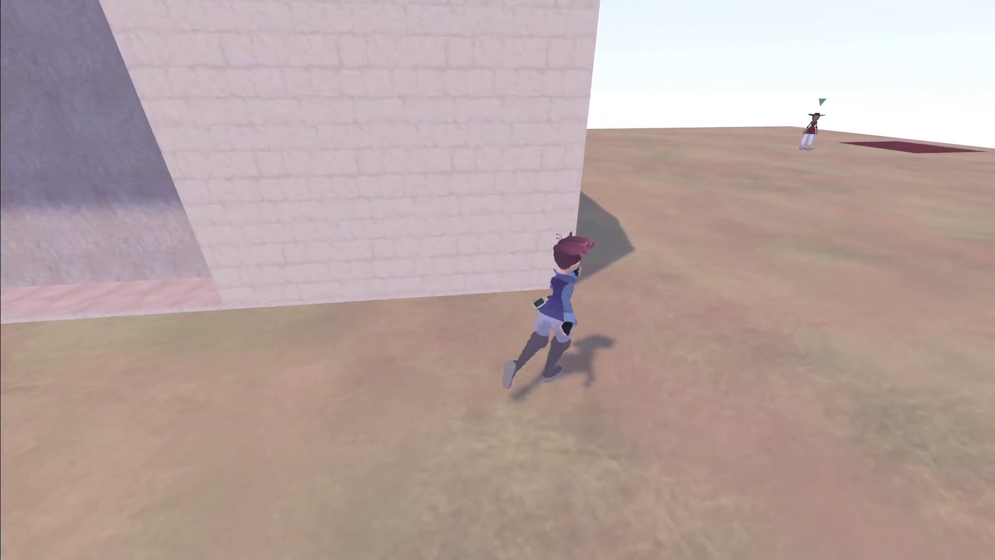
{"action": "key", "text": "Escape"}
{"action": "key", "text": "Escape"}
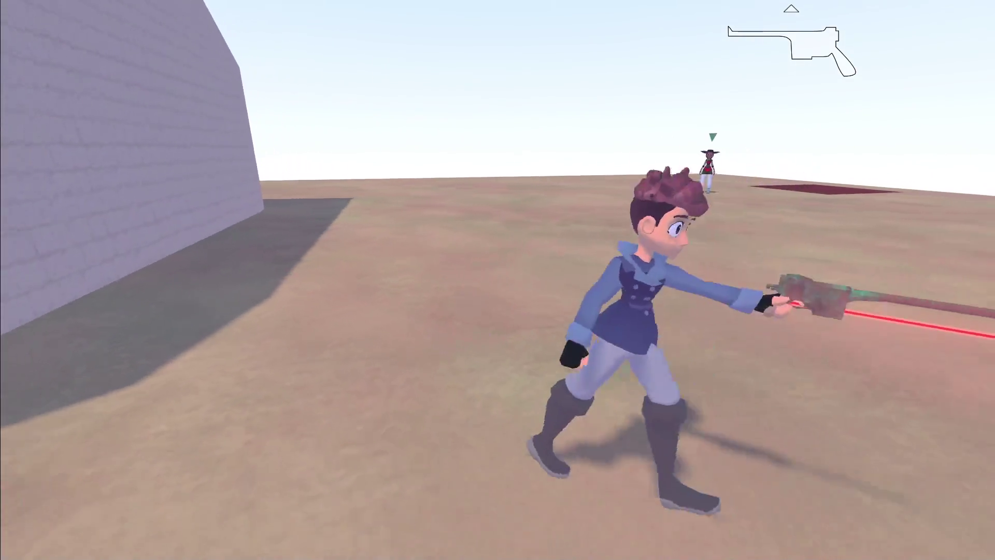
{"action": "key", "text": "F8"}
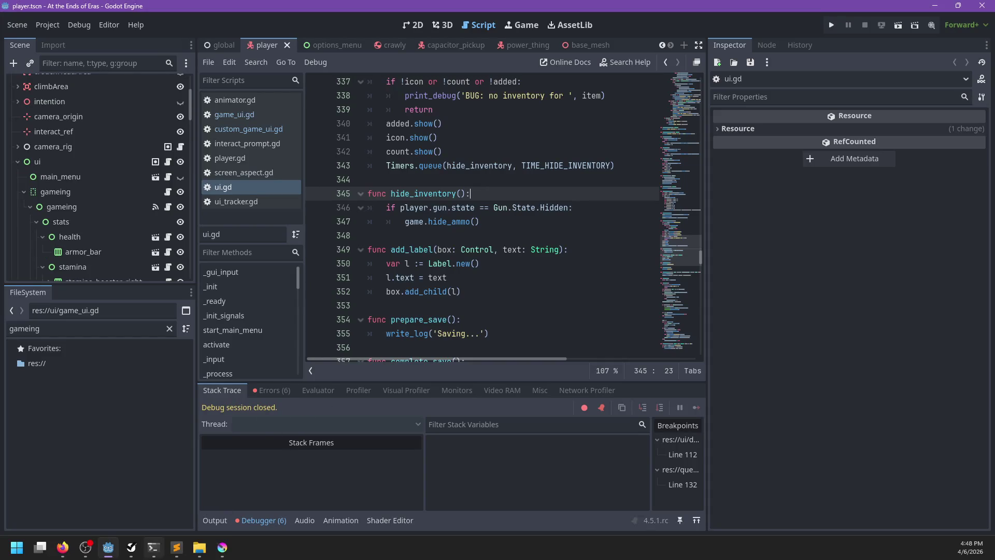
Run git status, git add . and git commit -m "Removed item UI", then return to Godot.
{"action": "left_click", "coordinate": [153, 549]}
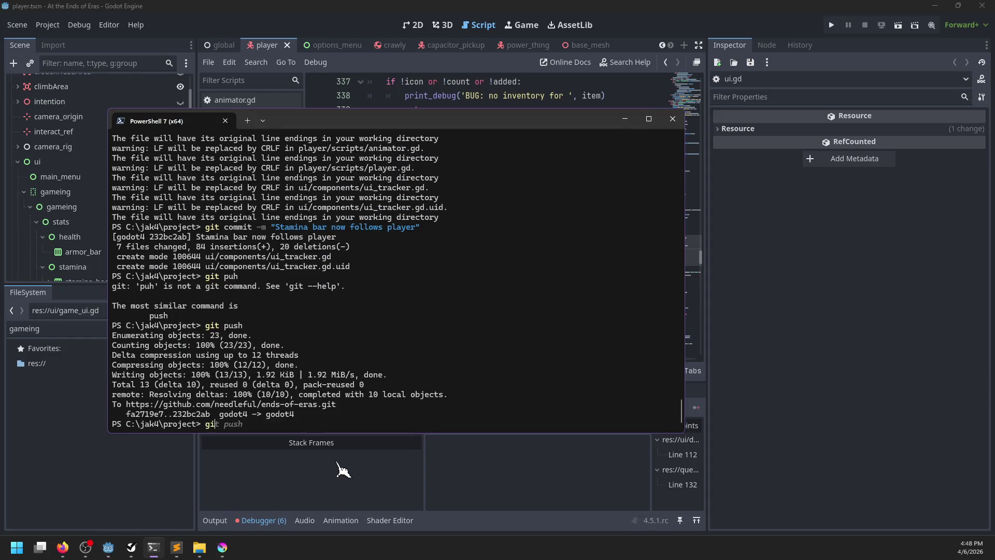
{"action": "type", "text": "us"}
{"action": "key", "text": "Return"}
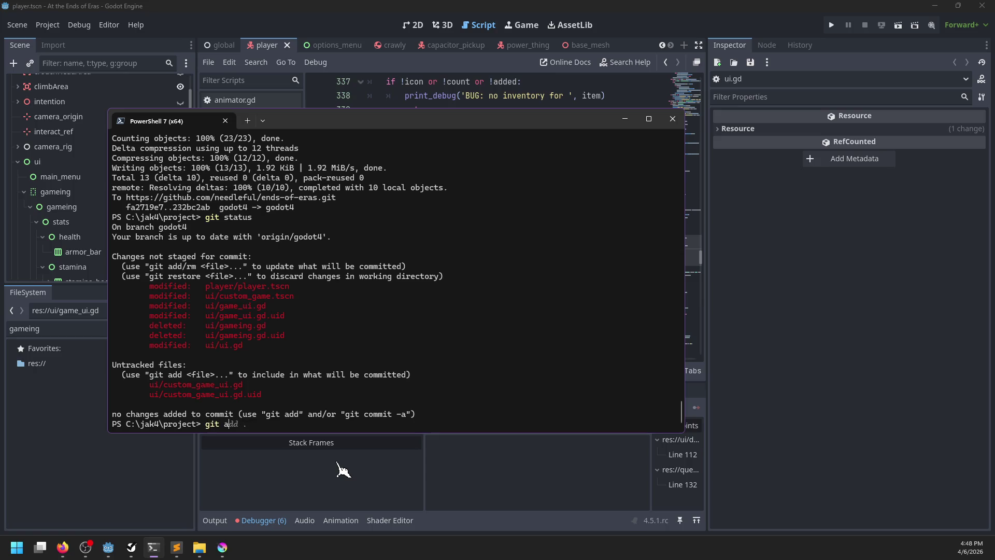
{"action": "key", "text": "Return"}
{"action": "type", "text": "commit -m \"Removed item UI"}
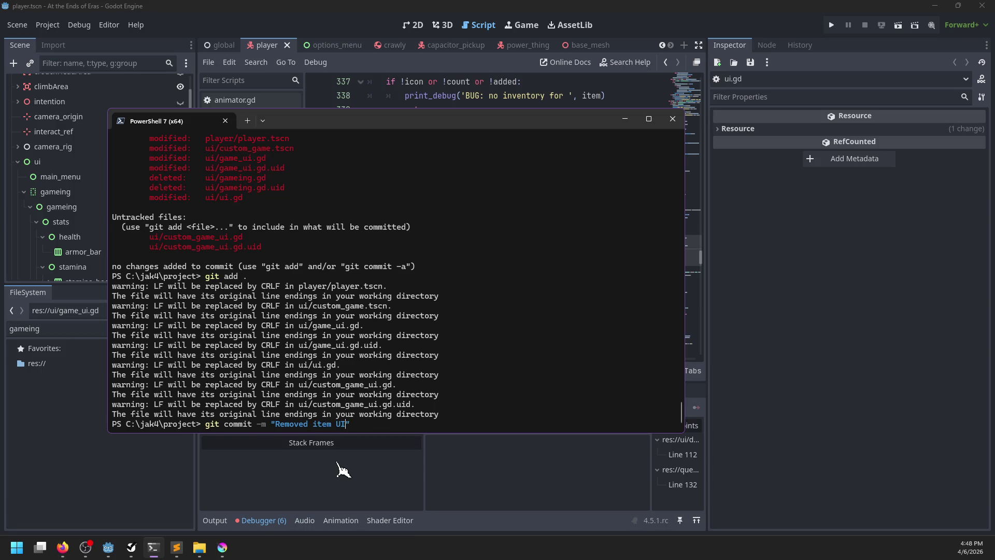
{"action": "key", "text": "Return"}
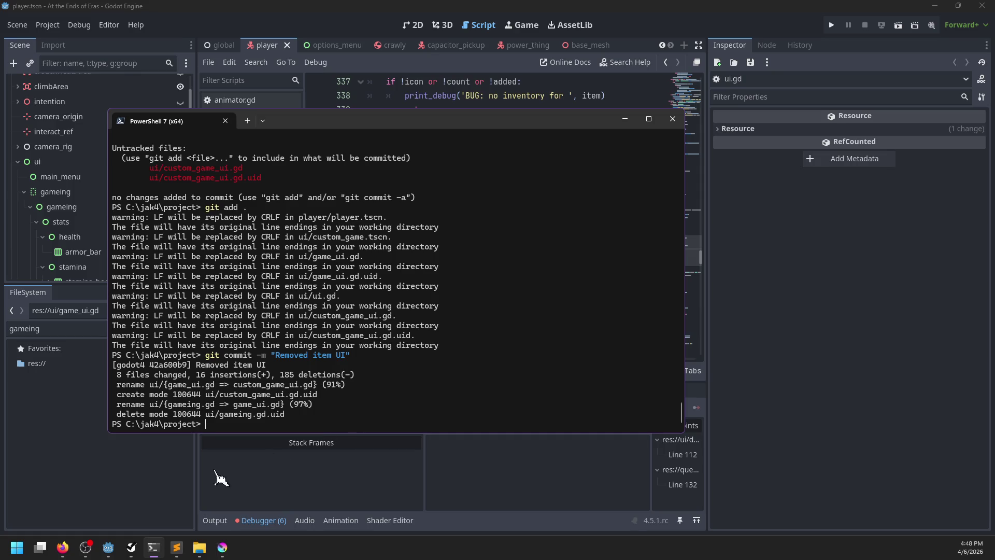
{"action": "left_click", "coordinate": [107, 499]}
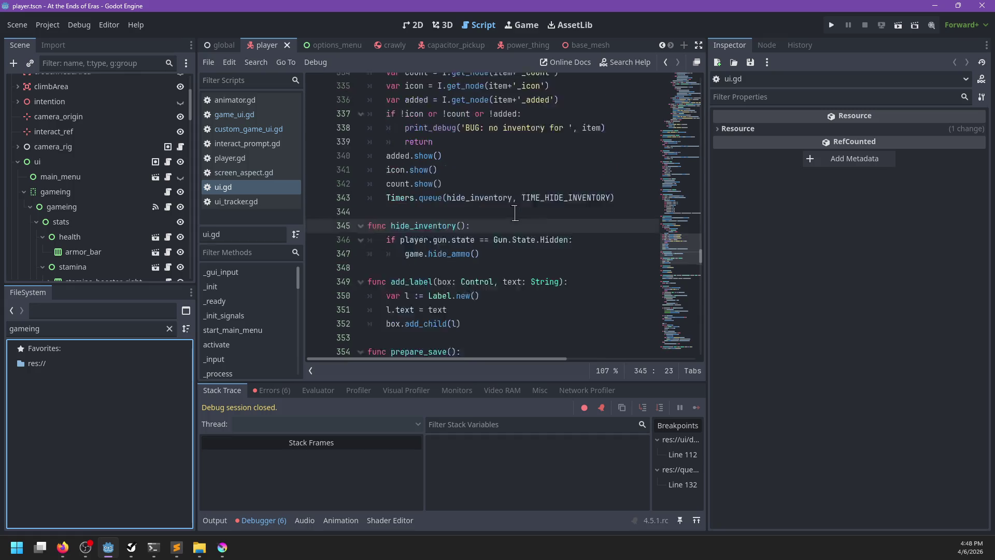
Switch between the 2D and 3D views and orbit to face the player front-on.
{"action": "left_click", "coordinate": [445, 25]}
{"action": "left_click", "coordinate": [413, 24]}
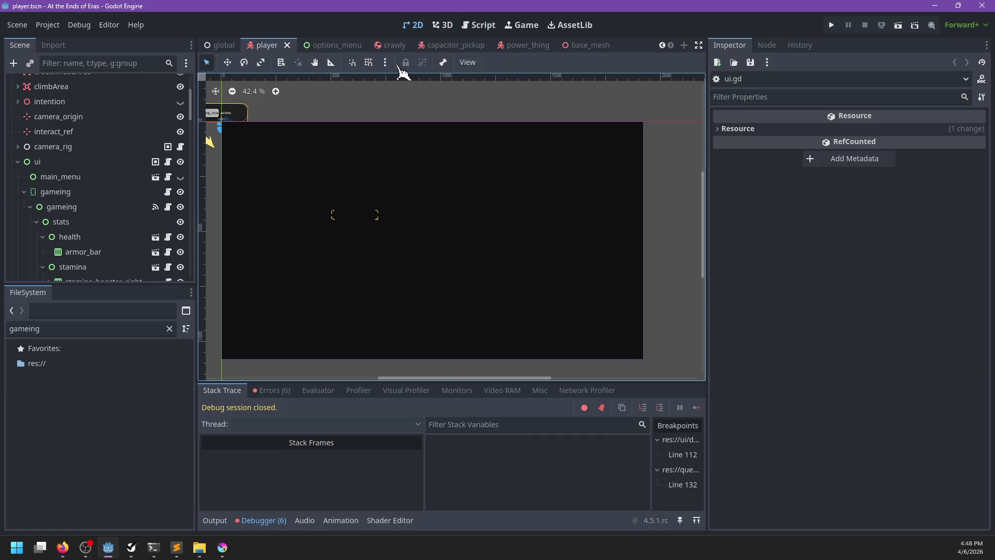
{"action": "scroll", "coordinate": [450, 213], "scroll_direction": "up", "scroll_amount": 5}
{"action": "scroll", "coordinate": [446, 228], "scroll_direction": "down", "scroll_amount": 4}
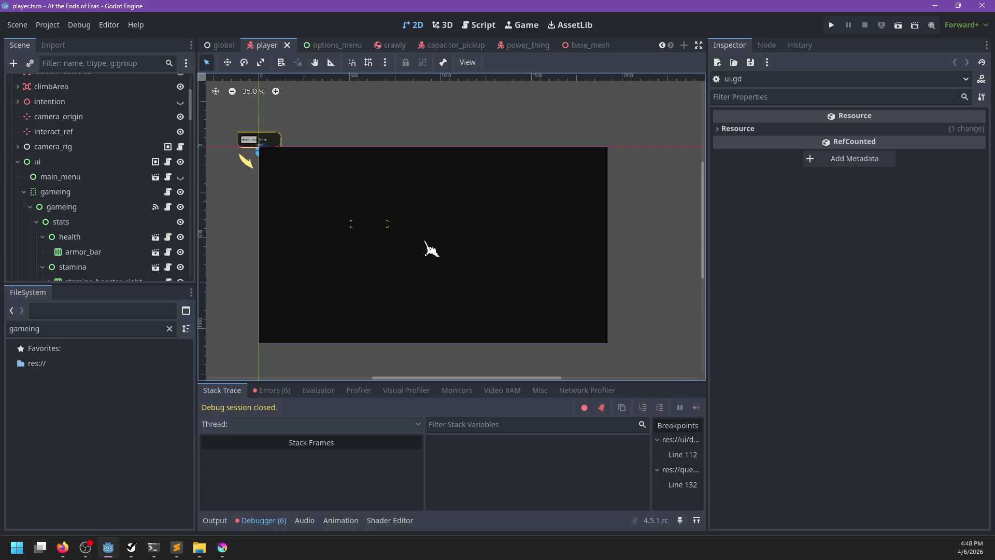
{"action": "scroll", "coordinate": [513, 219], "scroll_direction": "left", "scroll_amount": 3}
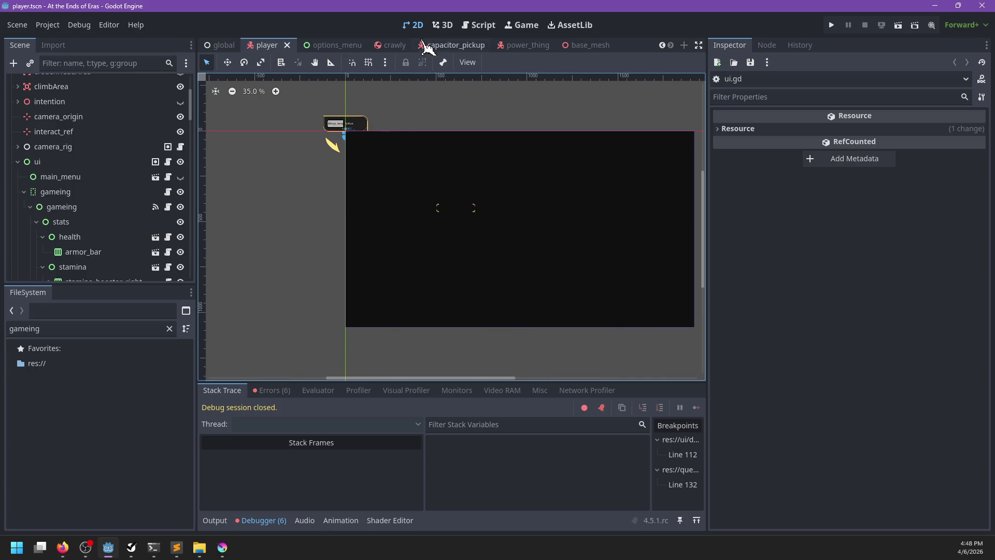
{"action": "left_click", "coordinate": [444, 25]}
{"action": "scroll", "coordinate": [551, 222], "scroll_direction": "down", "scroll_amount": 5}
{"action": "scroll", "coordinate": [409, 223], "scroll_direction": "up", "scroll_amount": 3}
{"action": "mouse_move", "coordinate": [410, 223]}
{"action": "left_mouse_down"}
{"action": "mouse_move", "coordinate": [575, 216]}
{"action": "mouse_move", "coordinate": [570, 222]}
{"action": "left_mouse_up"}
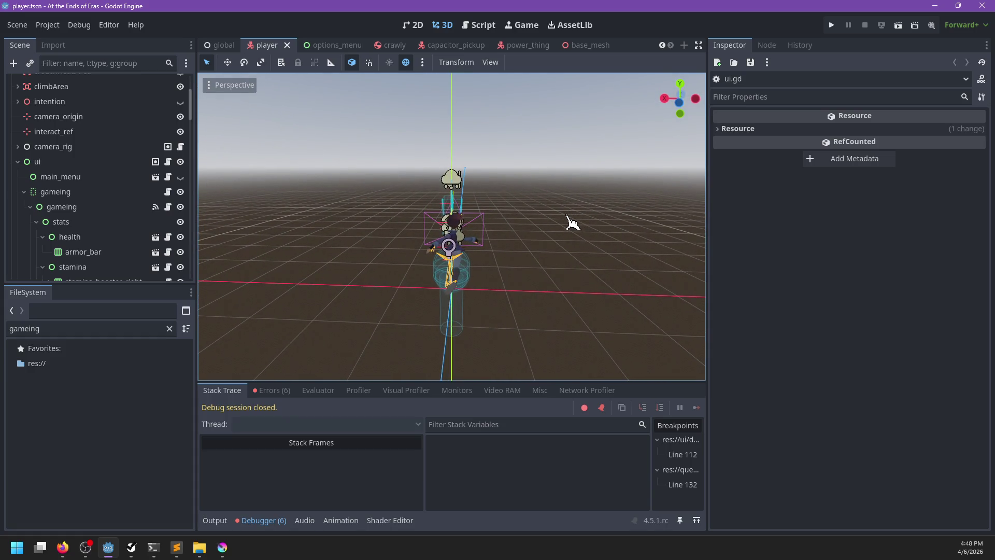
{"action": "scroll", "coordinate": [116, 196], "scroll_direction": "up", "scroll_amount": 4}
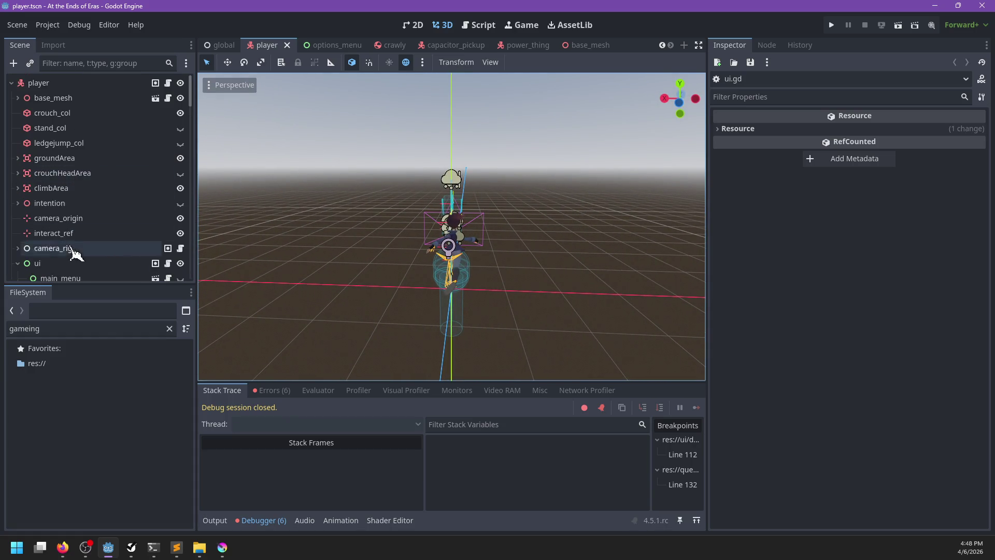
{"action": "scroll", "coordinate": [74, 253], "scroll_direction": "down", "scroll_amount": 2}
Hide the fade overlay node and select the health bar on the canvas.
{"action": "left_click", "coordinate": [171, 217]}
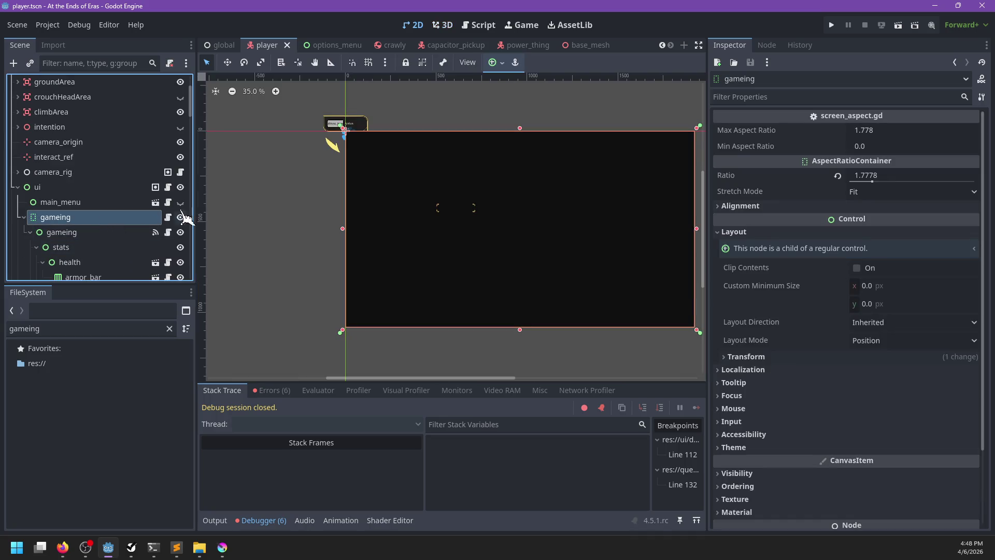
{"action": "scroll", "coordinate": [324, 236], "scroll_direction": "down", "scroll_amount": 2}
{"action": "scroll", "coordinate": [324, 236], "scroll_direction": "up", "scroll_amount": 1}
{"action": "scroll", "coordinate": [124, 243], "scroll_direction": "down", "scroll_amount": 3}
{"action": "scroll", "coordinate": [125, 245], "scroll_direction": "down", "scroll_amount": 10}
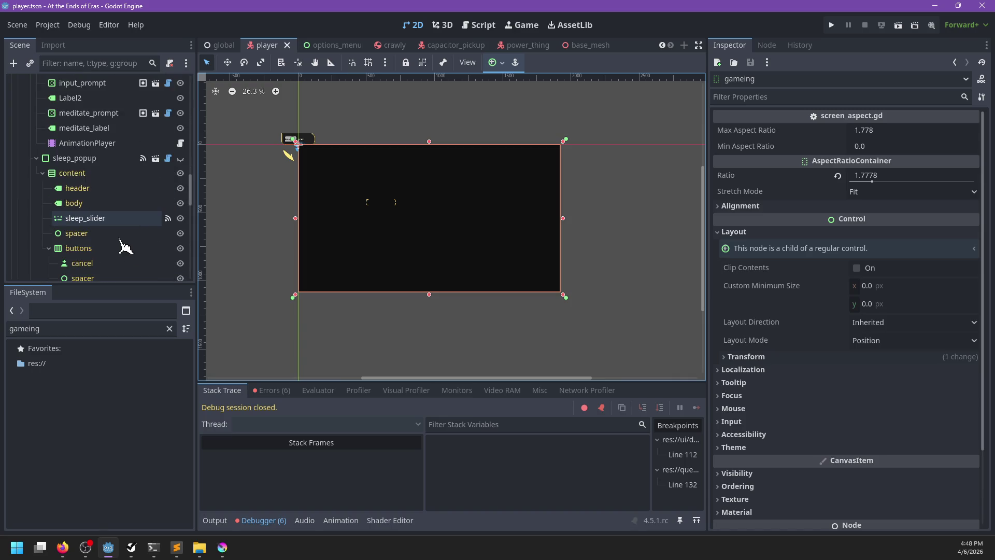
{"action": "left_click", "coordinate": [406, 182]}
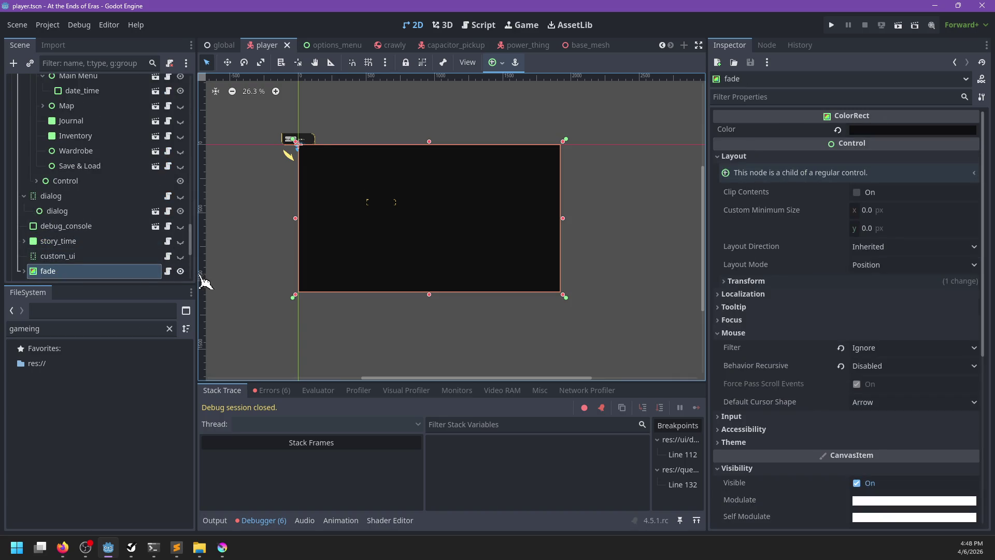
{"action": "left_click", "coordinate": [181, 271]}
{"action": "scroll", "coordinate": [363, 208], "scroll_direction": "up", "scroll_amount": 3}
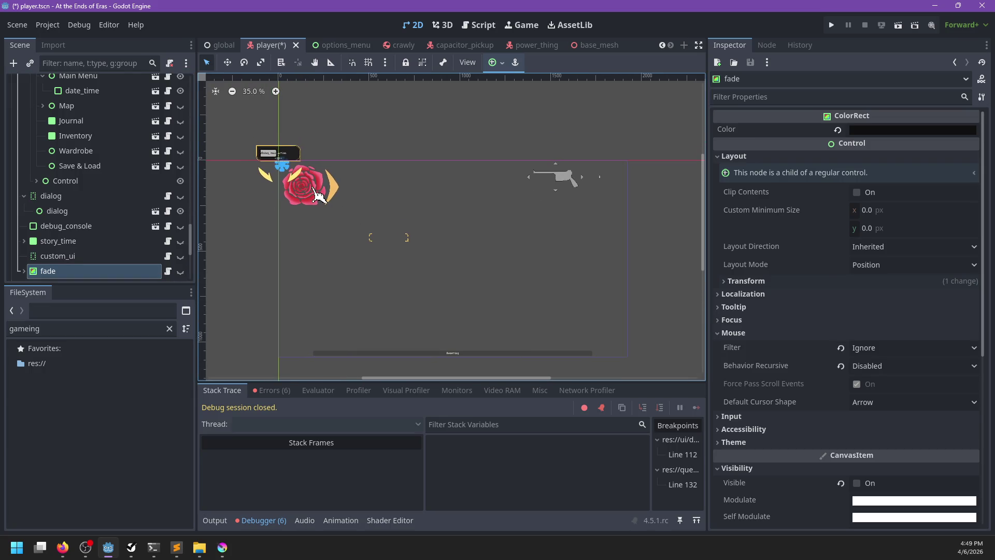
{"action": "left_click", "coordinate": [415, 242]}
{"action": "scroll", "coordinate": [114, 187], "scroll_direction": "up", "scroll_amount": 3}
Delete armor_bar plus stamina_booster_right and stamina_booster_left, then save the player scene.
{"action": "left_click", "coordinate": [82, 174]}
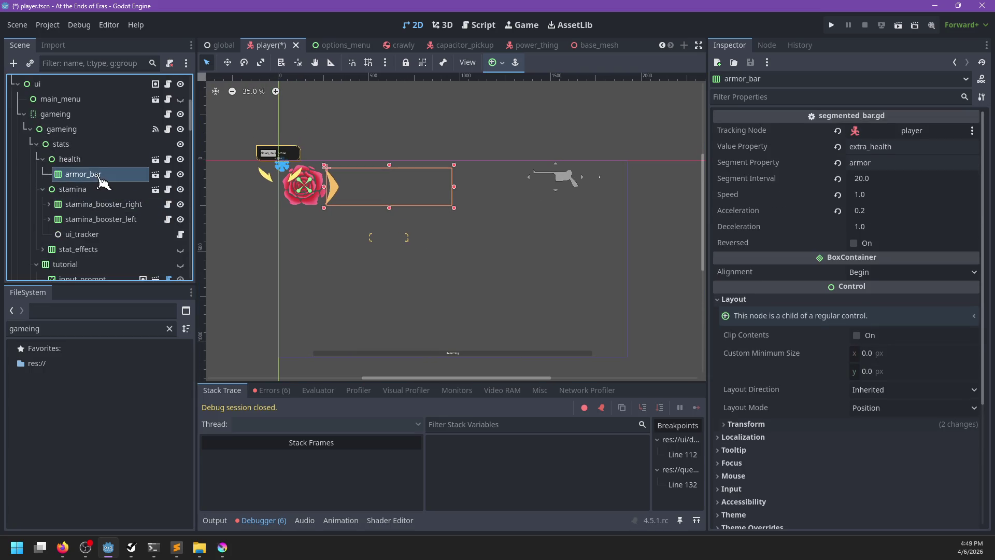
{"action": "key", "text": "Delete"}
{"action": "key", "text": "Return"}
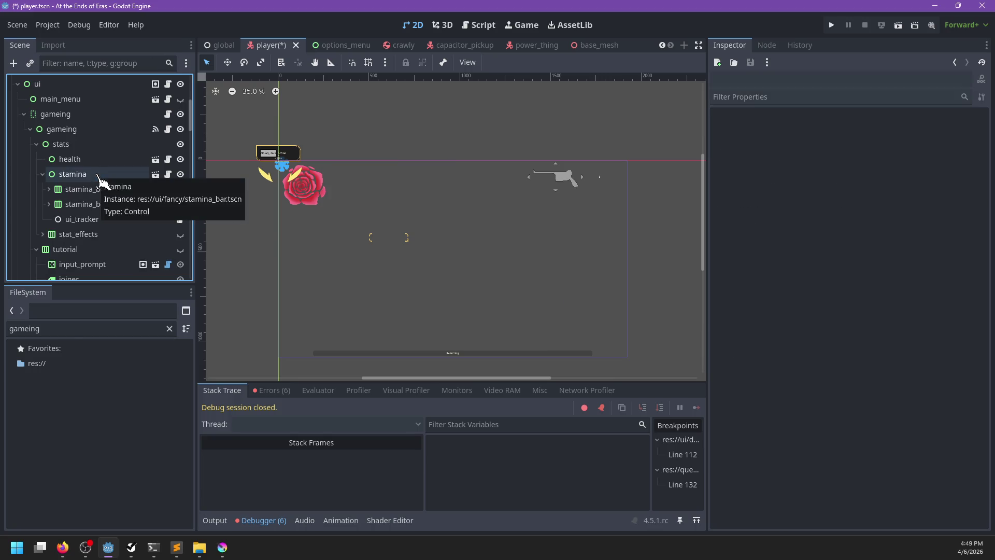
{"action": "left_click", "coordinate": [104, 190]}
{"action": "left_click", "coordinate": [104, 204], "text": "shift"}
{"action": "key", "text": "Delete"}
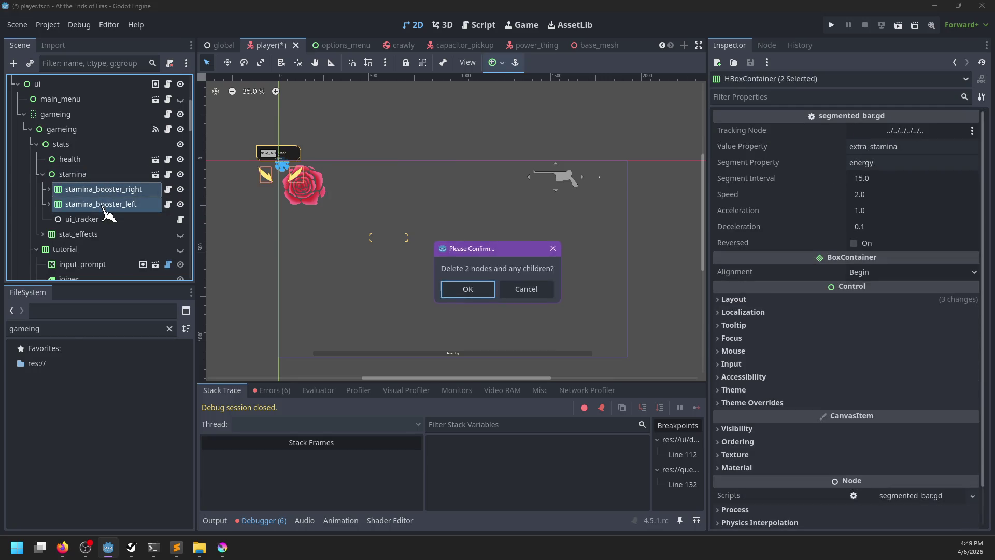
{"action": "key", "text": "Return"}
{"action": "key", "text": "ctrl+s"}
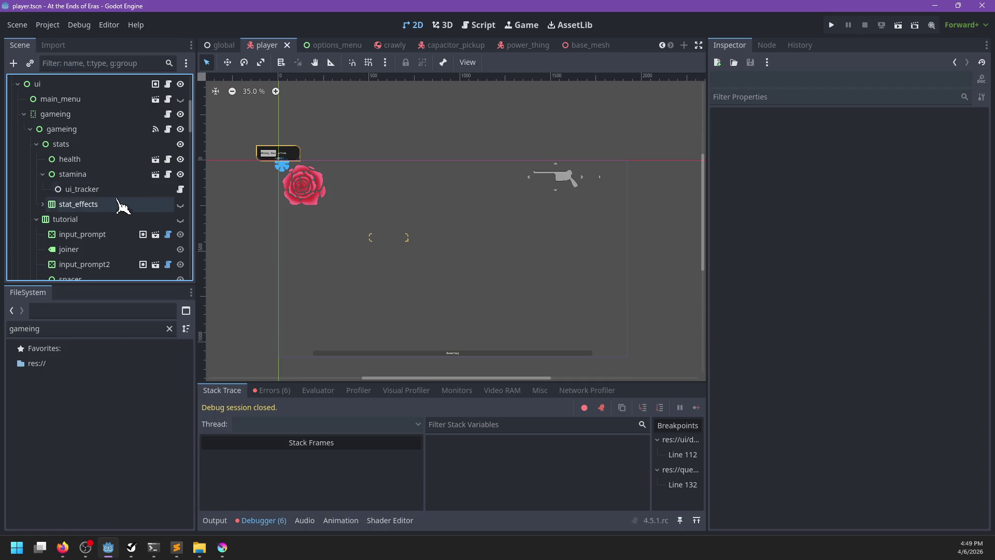
{"action": "left_click", "coordinate": [168, 174]}
Find the update_extensions call on line 36 of fancy_bar.gd and jump to its definition.
{"action": "scroll", "coordinate": [467, 221], "scroll_direction": "up", "scroll_amount": 8}
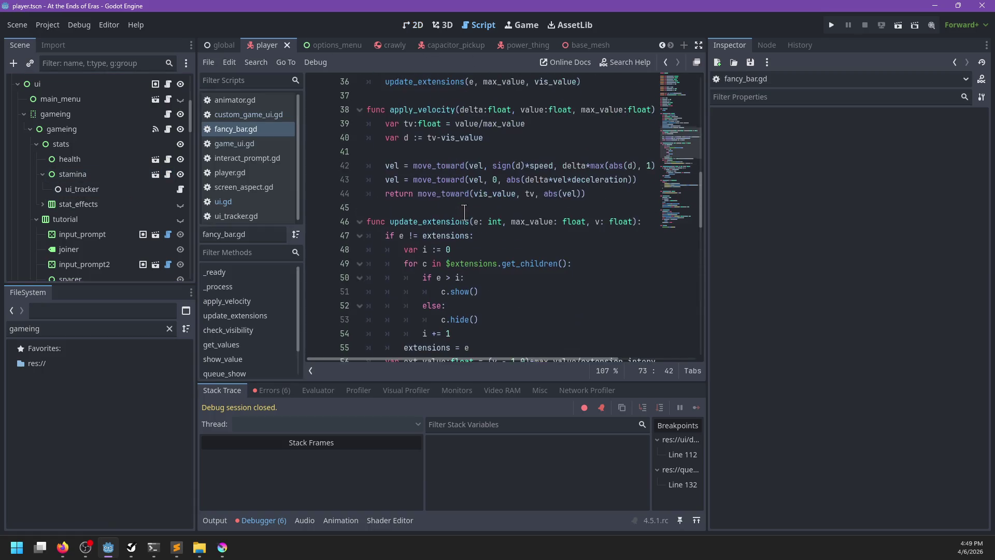
{"action": "scroll", "coordinate": [467, 222], "scroll_direction": "down", "scroll_amount": 4}
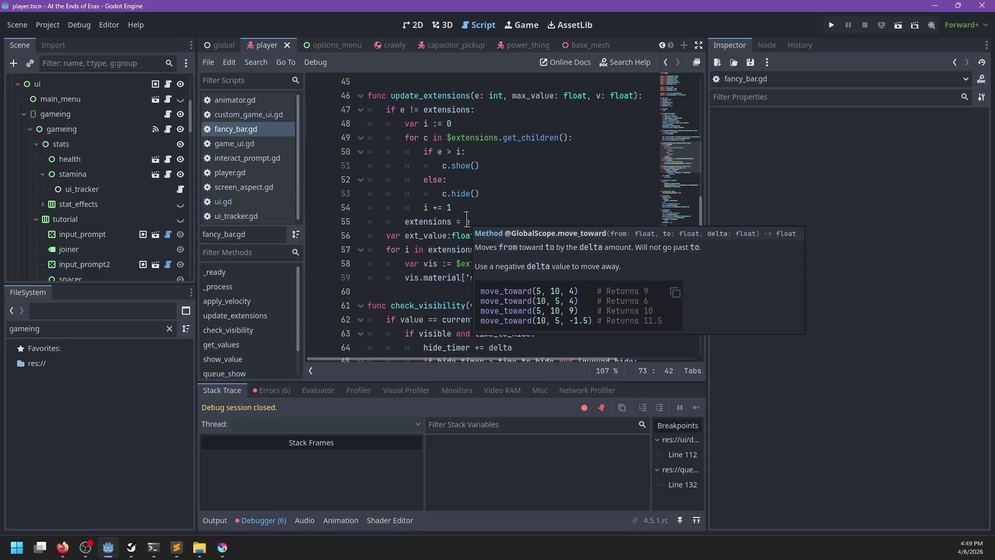
{"action": "scroll", "coordinate": [467, 221], "scroll_direction": "up", "scroll_amount": 15}
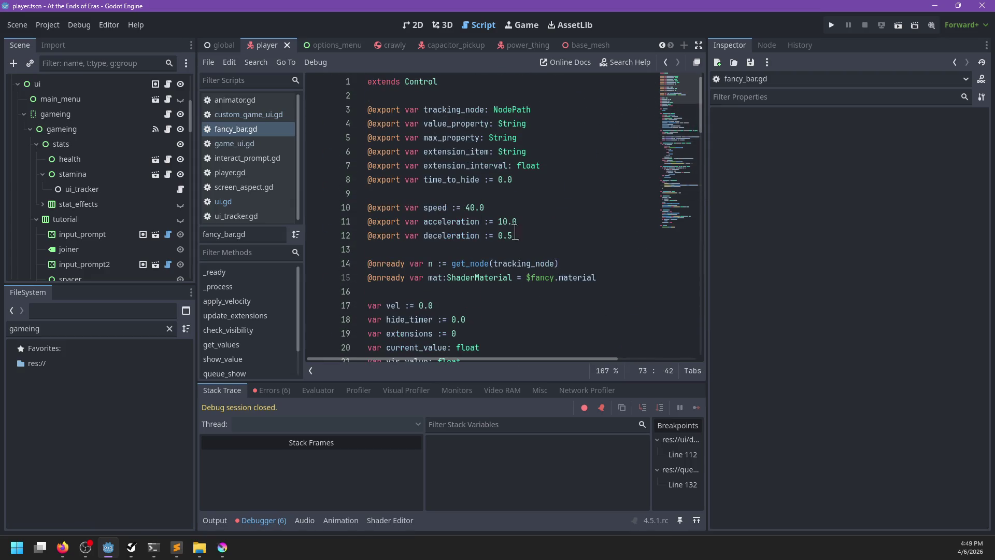
{"action": "scroll", "coordinate": [515, 229], "scroll_direction": "down", "scroll_amount": 11}
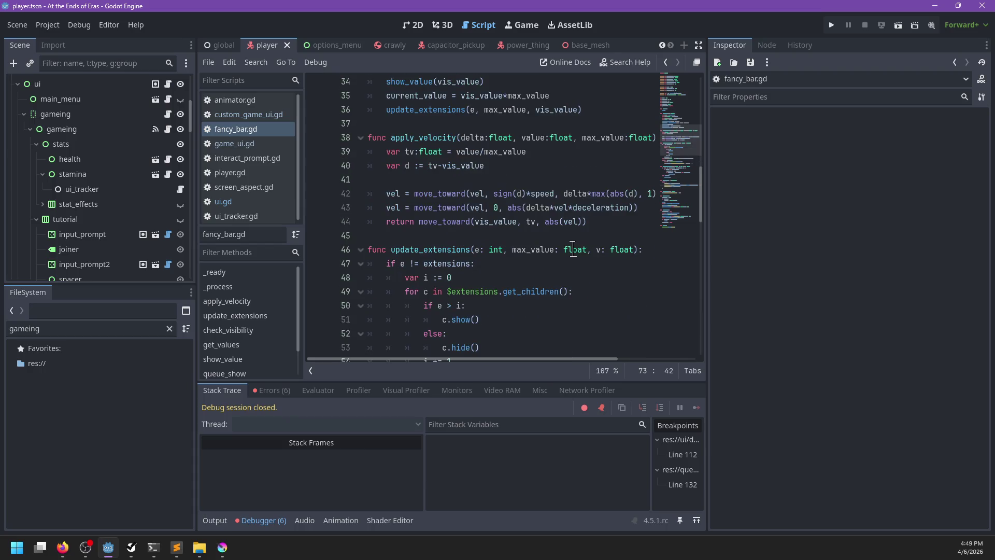
{"action": "scroll", "coordinate": [574, 250], "scroll_direction": "up", "scroll_amount": 1}
{"action": "key", "text": "ctrl+f"}
{"action": "key", "text": "Escape"}
{"action": "left_click", "coordinate": [436, 152]}
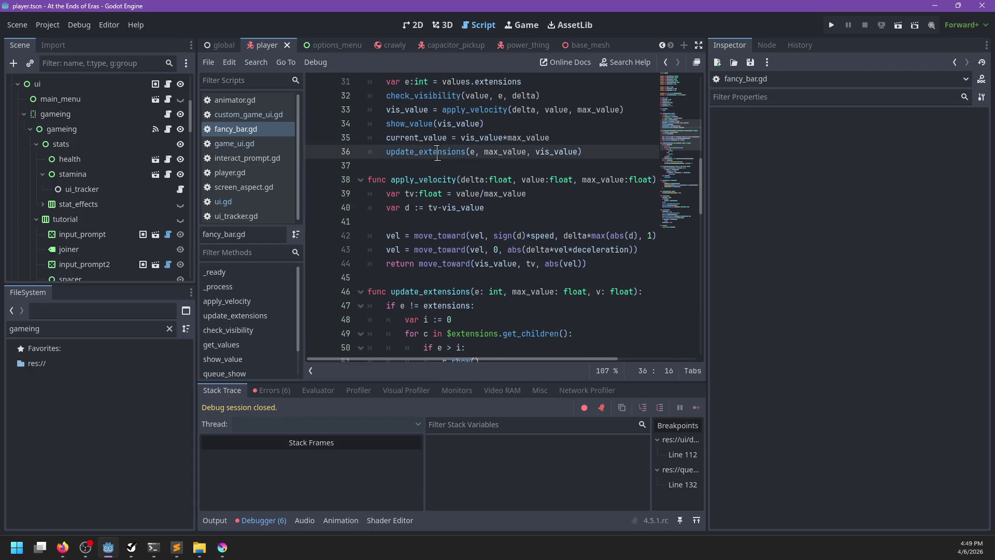
{"action": "double_click", "coordinate": [437, 151]}
{"action": "scroll", "coordinate": [600, 212], "scroll_direction": "up", "scroll_amount": 2}
{"action": "left_click_drag", "start_coordinate": [602, 228], "coordinate": [605, 221]}
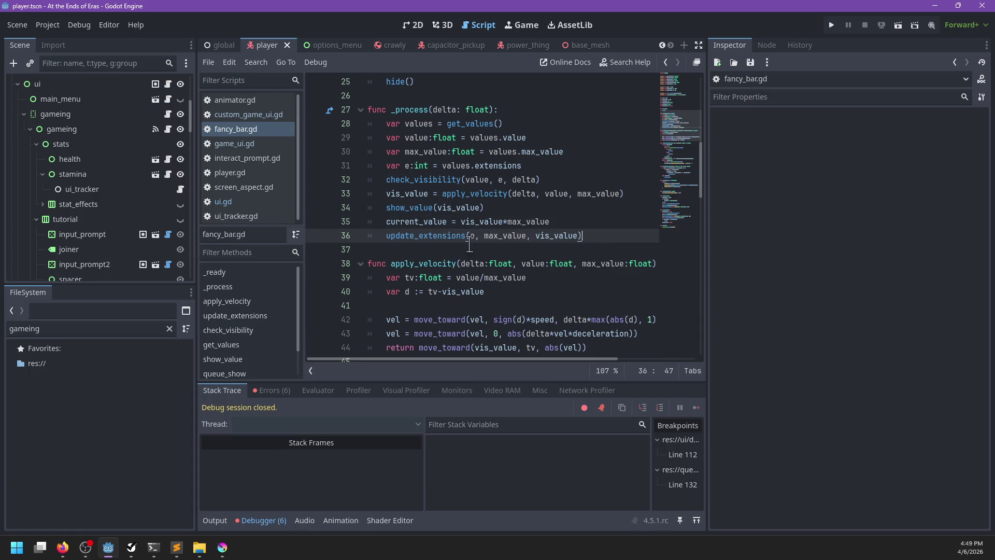
{"action": "scroll", "coordinate": [470, 243], "scroll_direction": "down", "scroll_amount": 3}
{"action": "left_click", "coordinate": [431, 110], "text": "ctrl"}
{"action": "scroll", "coordinate": [559, 265], "scroll_direction": "down", "scroll_amount": 3}
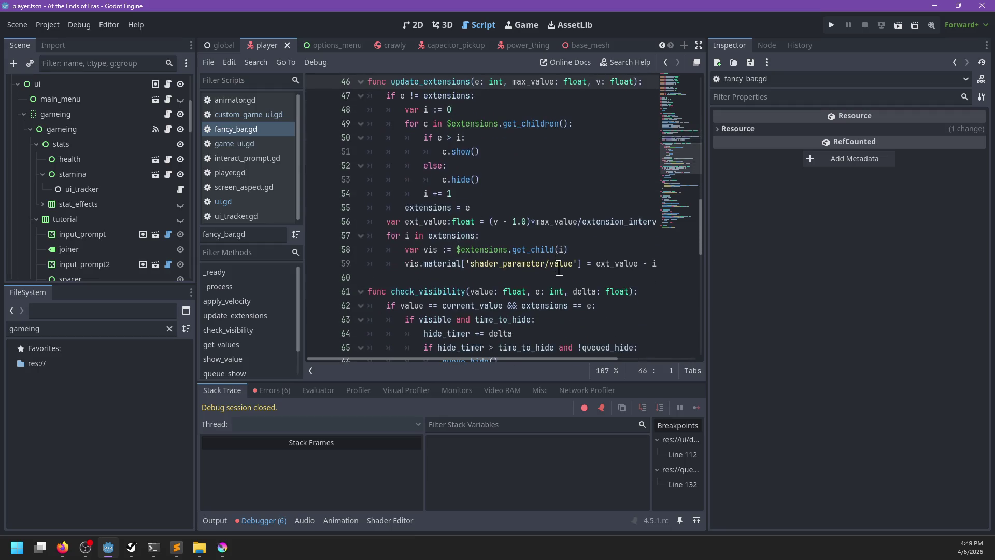
Replace lines 47–59 of update_extensions with a single pass and save fancy_bar.gd.
{"action": "mouse_move", "coordinate": [451, 275]}
{"action": "left_mouse_down"}
{"action": "mouse_move", "coordinate": [404, 125]}
{"action": "mouse_move", "coordinate": [382, 98]}
{"action": "left_mouse_up"}
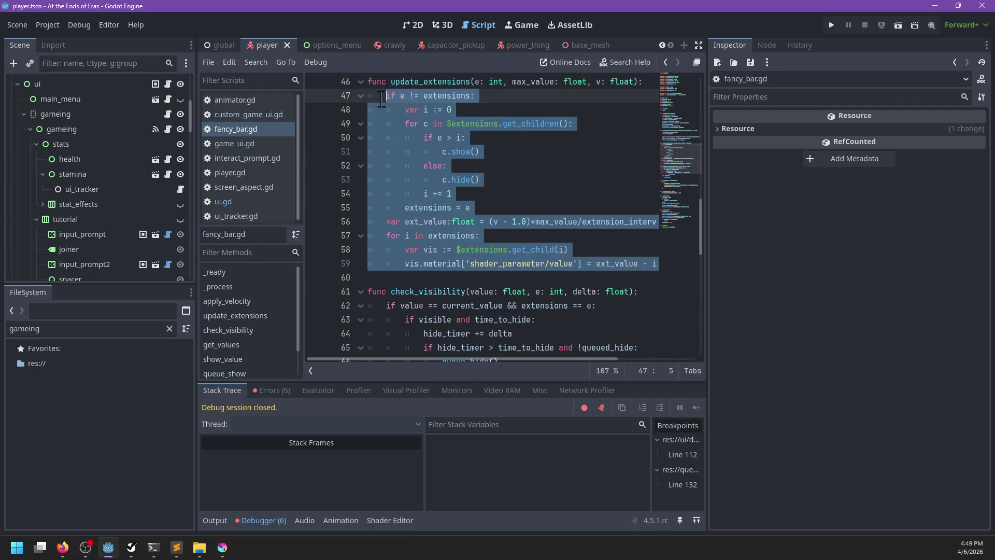
{"action": "type", "text": "pass"}
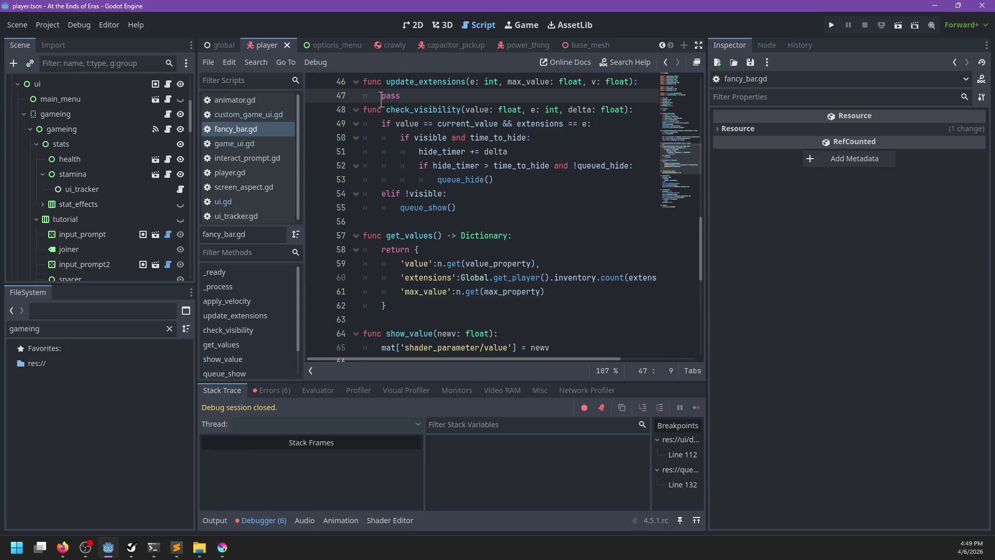
{"action": "key", "text": "Return"}
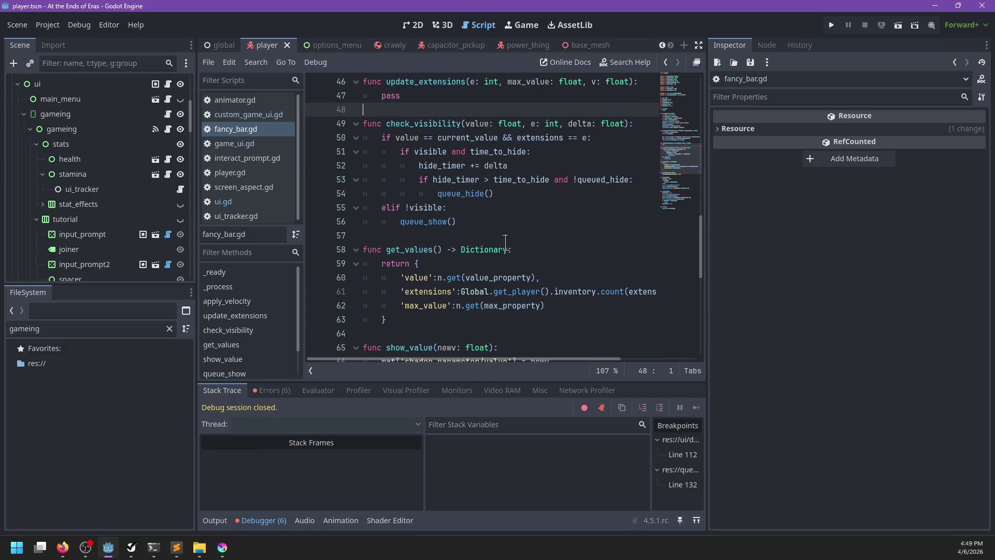
{"action": "scroll", "coordinate": [492, 282], "scroll_direction": "right", "scroll_amount": 1}
{"action": "scroll", "coordinate": [489, 284], "scroll_direction": "left", "scroll_amount": 1}
{"action": "scroll", "coordinate": [488, 284], "scroll_direction": "down", "scroll_amount": 5}
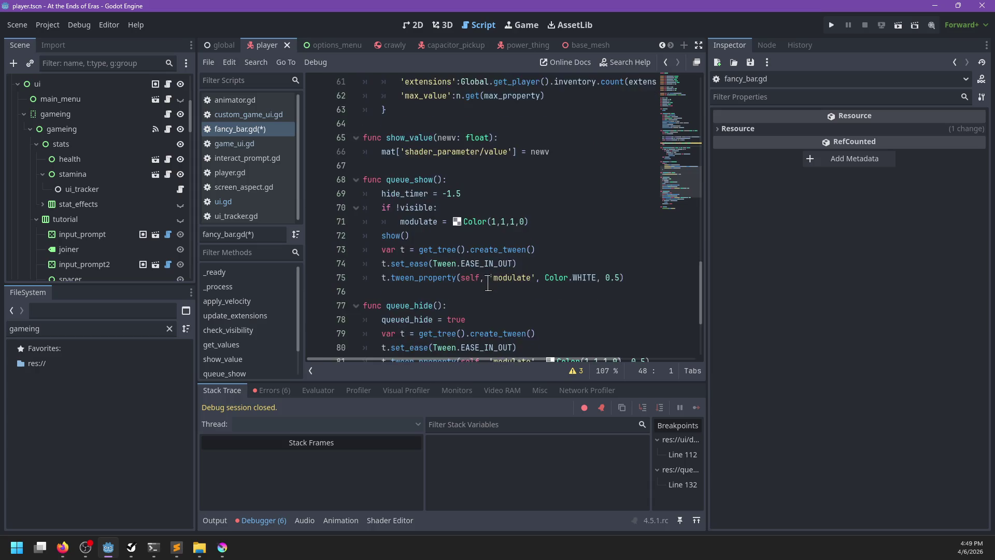
{"action": "scroll", "coordinate": [489, 283], "scroll_direction": "down", "scroll_amount": 4}
{"action": "scroll", "coordinate": [490, 280], "scroll_direction": "up", "scroll_amount": 2}
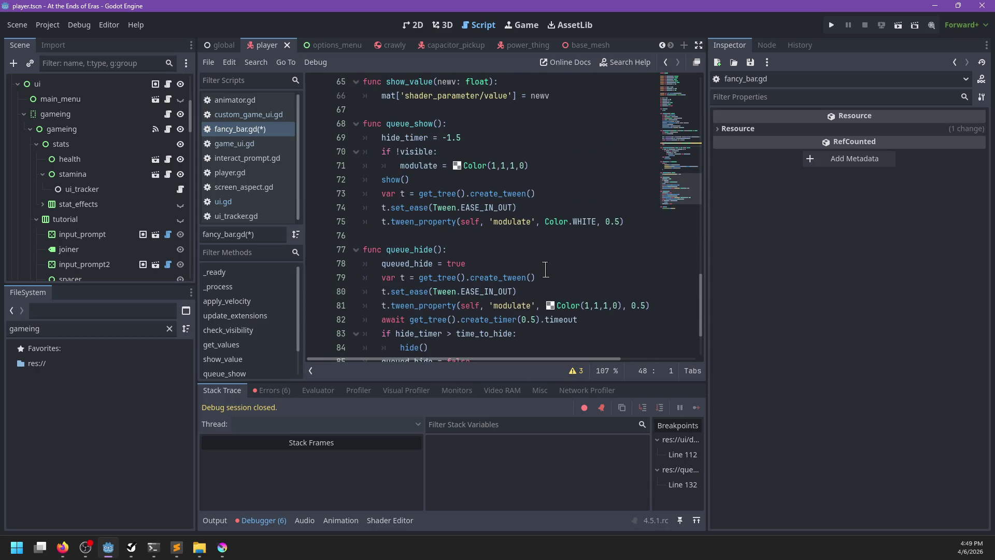
{"action": "scroll", "coordinate": [546, 269], "scroll_direction": "up", "scroll_amount": 9}
{"action": "left_click", "coordinate": [459, 179]}
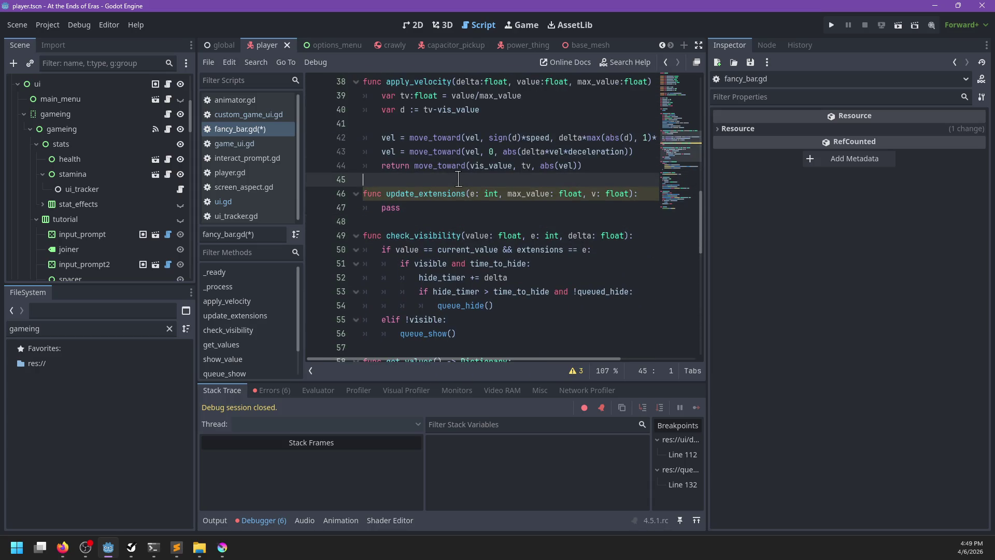
{"action": "left_click", "coordinate": [468, 192]}
{"action": "key", "text": "ctrl+s"}
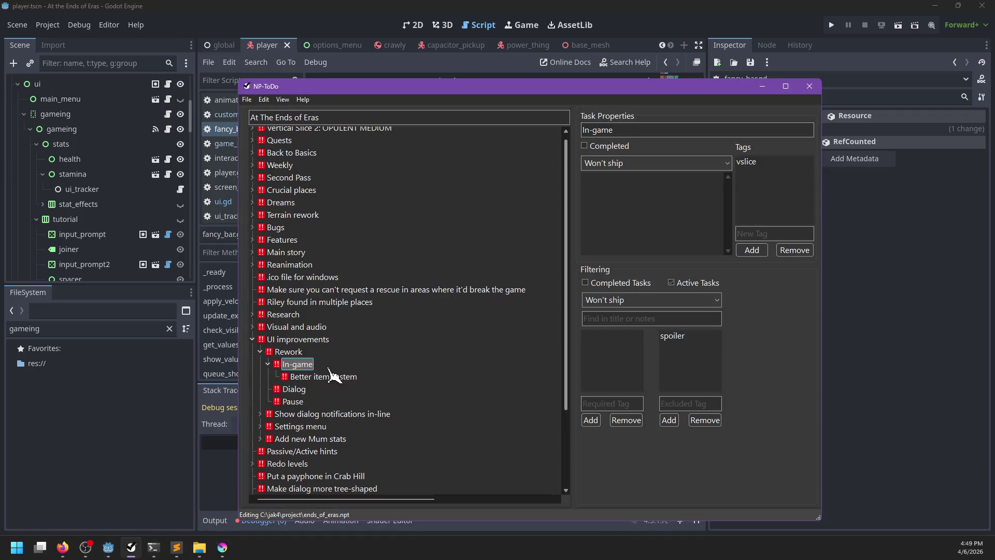
Add a task 'Health and stamina extensions' below Better item system.
{"action": "left_click", "coordinate": [322, 377]}
{"action": "key", "text": "Return"}
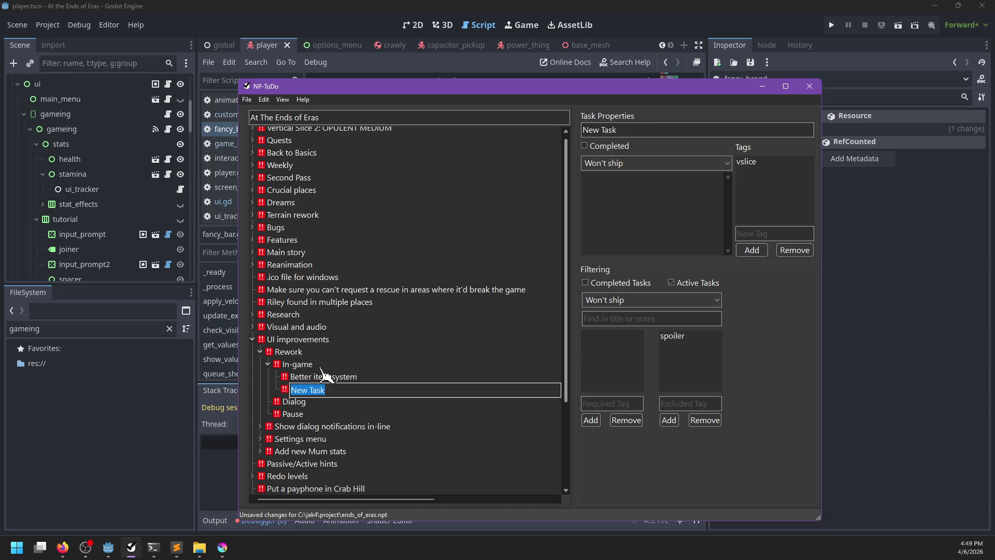
{"action": "type", "text": "Health"}
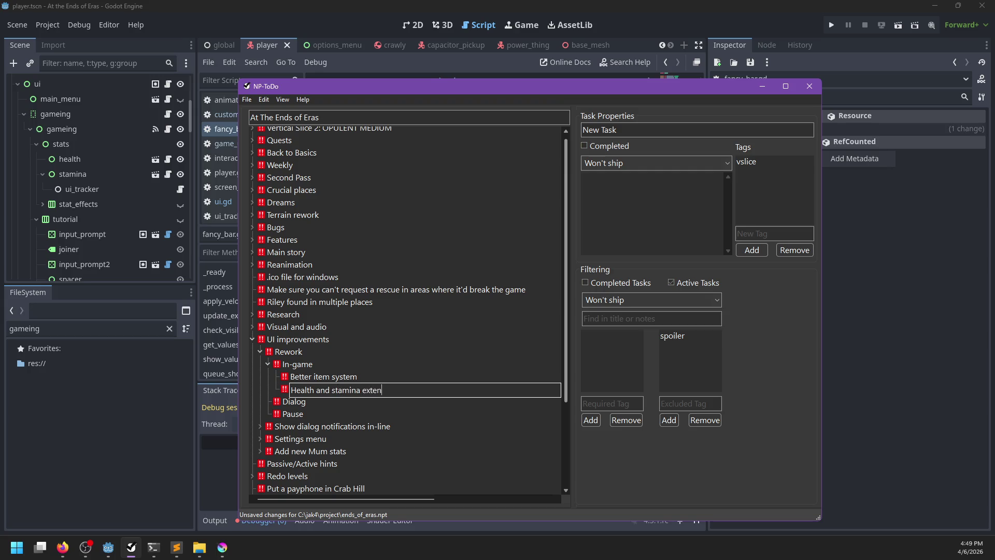
{"action": "key", "text": "Return"}
Give it subtasks Permanent and Temporary, then return to Godot.
{"action": "key", "text": "Tab"}
{"action": "type", "text": "Per"}
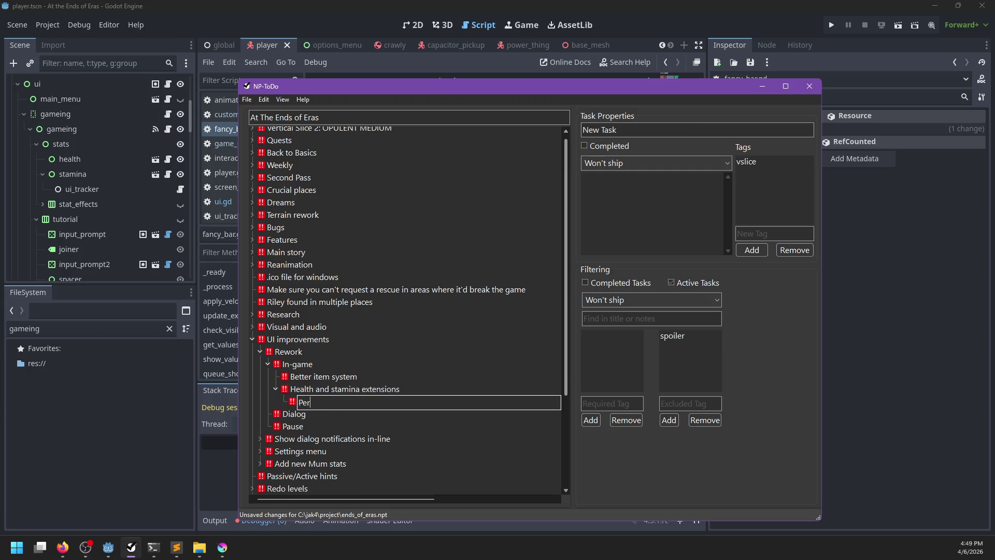
{"action": "type", "text": "t"}
{"action": "key", "text": "Return"}
{"action": "type", "text": "Tempor"}
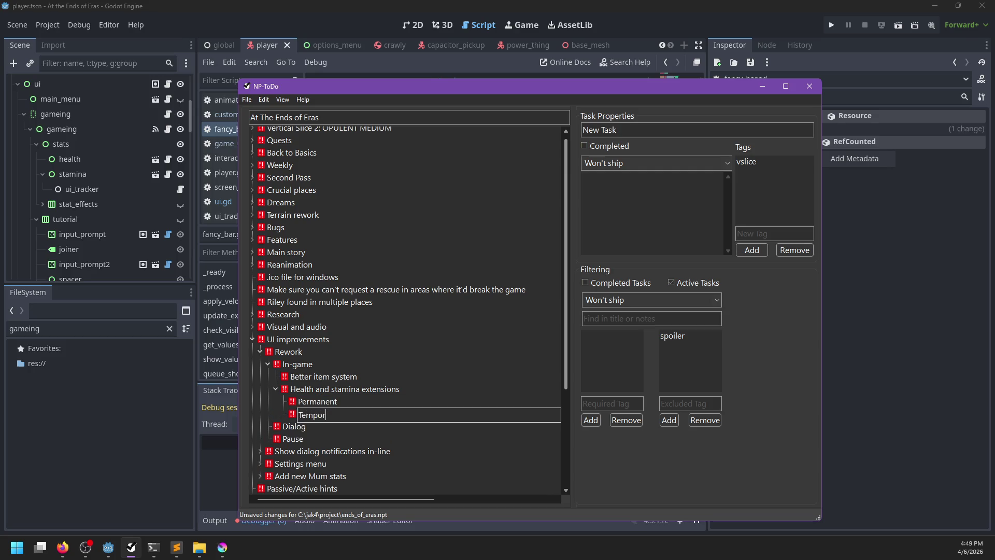
{"action": "type", "text": "y"}
{"action": "key", "text": "Return"}
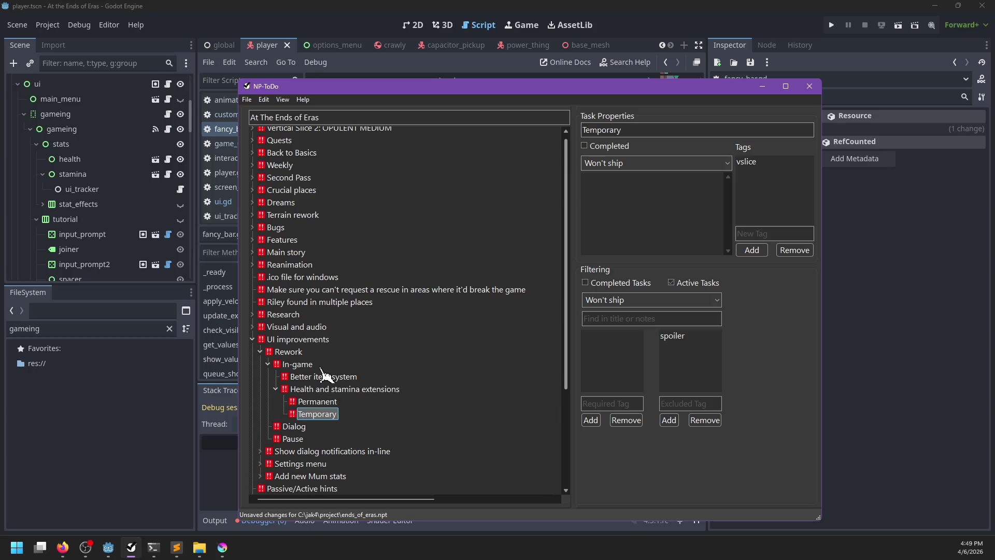
{"action": "key", "text": "alt+Tab"}
{"action": "mouse_move", "coordinate": [556, 243]}
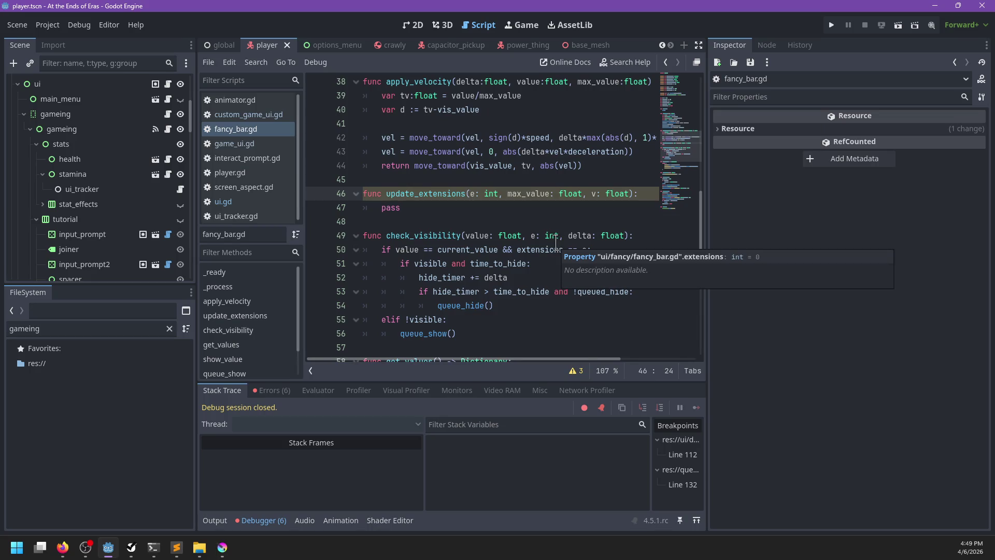
{"action": "type", "text": "_"}
{"action": "key", "text": "Right"}
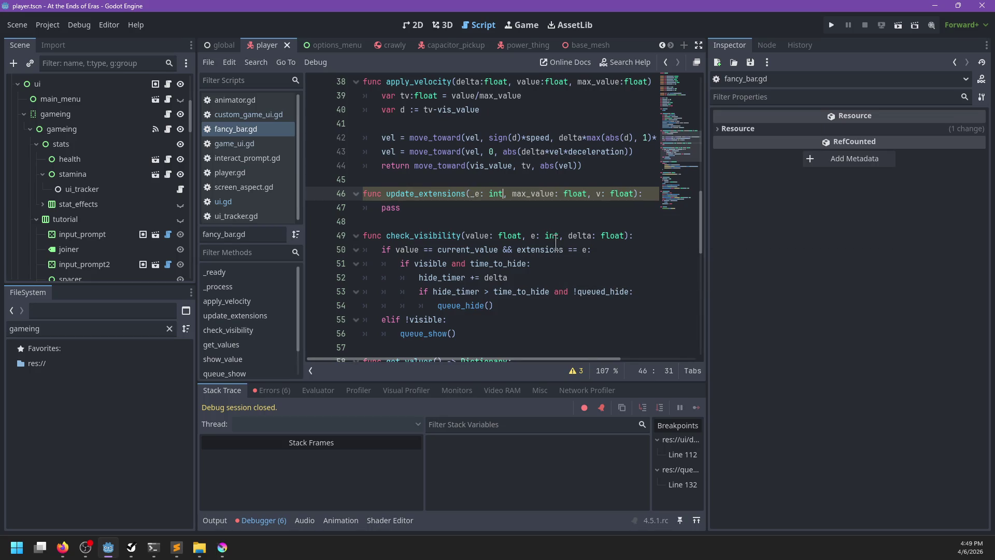
{"action": "type", "text": "_max_"}
{"action": "left_click", "coordinate": [478, 223]}
{"action": "key", "text": "ctrl+s"}
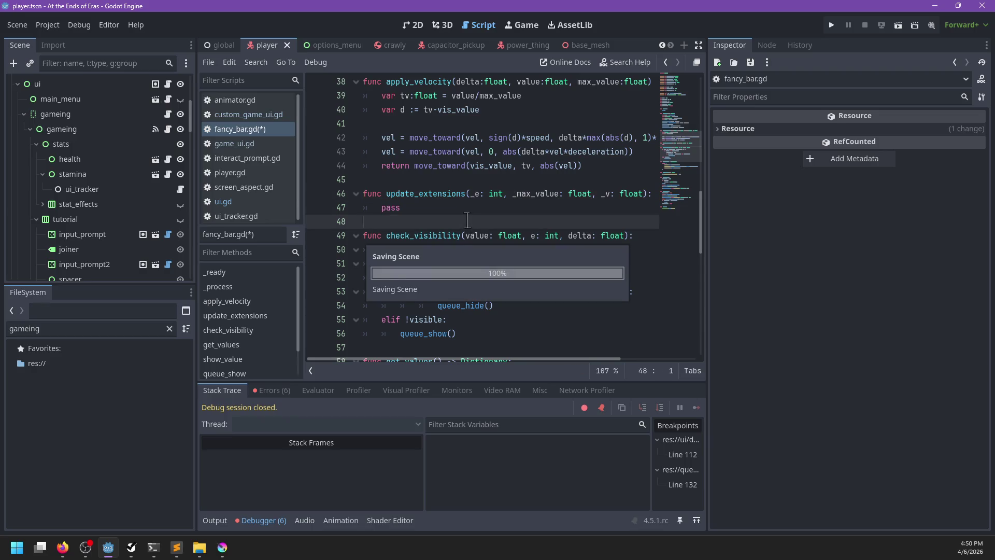
{"action": "scroll", "coordinate": [474, 215], "scroll_direction": "up", "scroll_amount": 2}
{"action": "scroll", "coordinate": [474, 214], "scroll_direction": "up", "scroll_amount": 4}
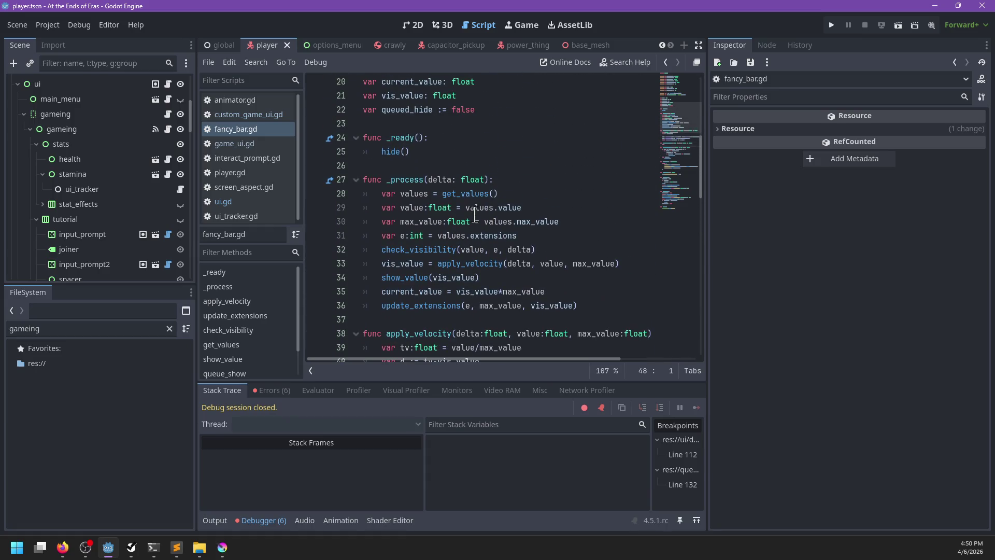
{"action": "scroll", "coordinate": [475, 214], "scroll_direction": "down", "scroll_amount": 5}
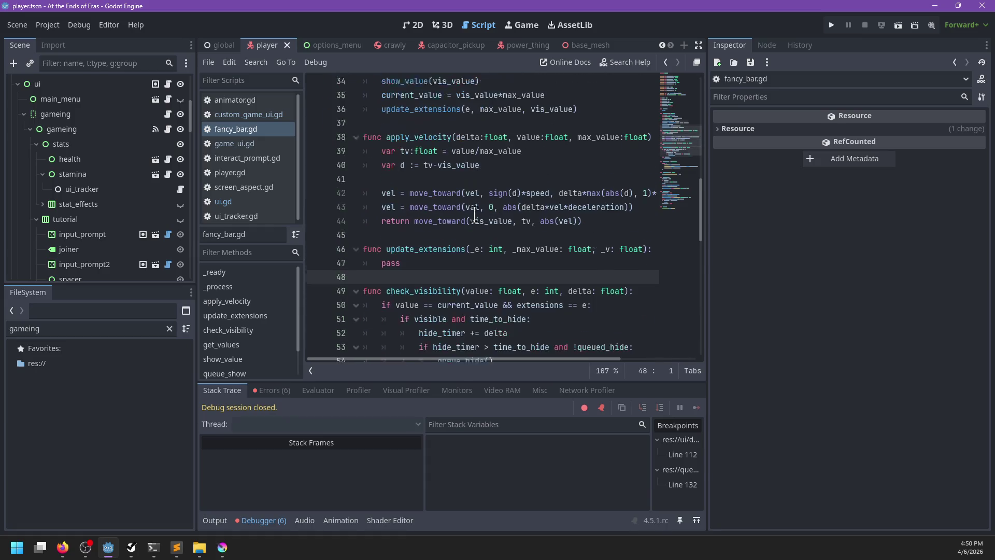
{"action": "double_click", "coordinate": [447, 180]}
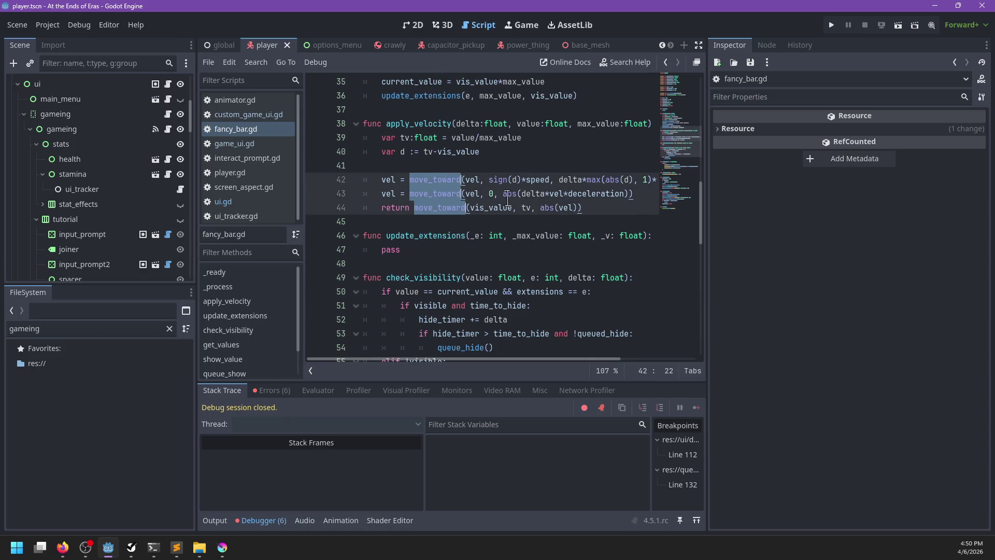
{"action": "scroll", "coordinate": [521, 197], "scroll_direction": "up", "scroll_amount": 7}
{"action": "scroll", "coordinate": [532, 204], "scroll_direction": "up", "scroll_amount": 3}
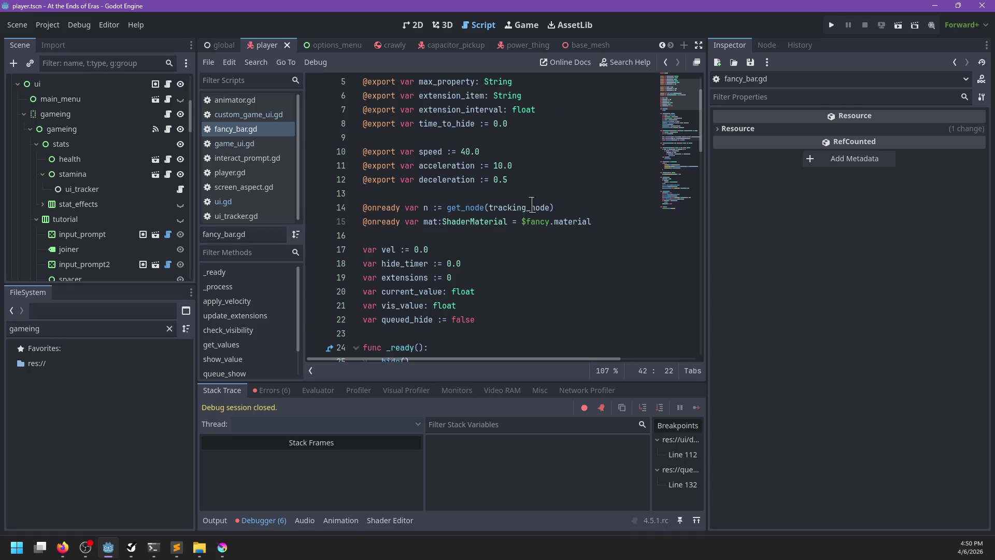
{"action": "scroll", "coordinate": [532, 204], "scroll_direction": "down", "scroll_amount": 10}
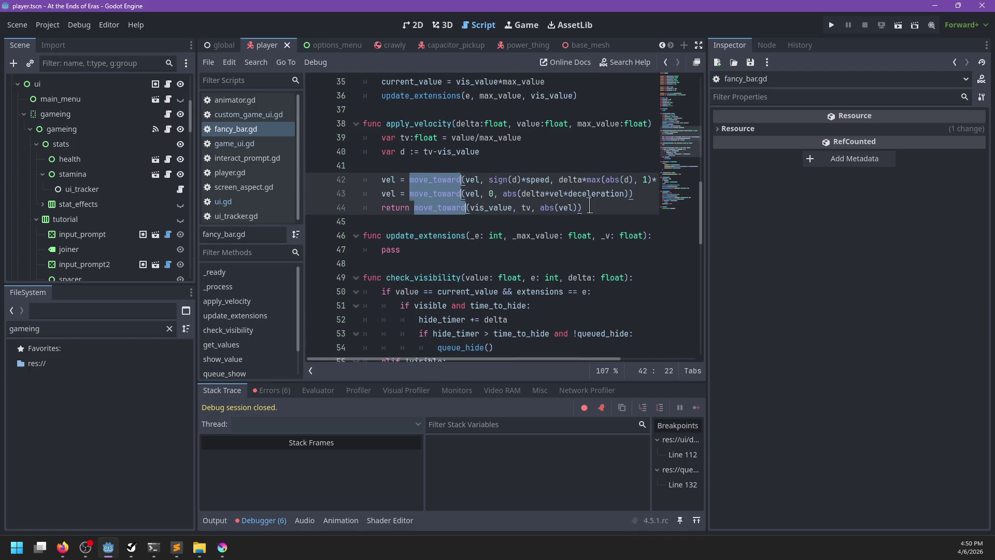
{"action": "key", "text": "End"}
{"action": "scroll", "coordinate": [590, 205], "scroll_direction": "left", "scroll_amount": 3}
{"action": "scroll", "coordinate": [544, 236], "scroll_direction": "up", "scroll_amount": 4}
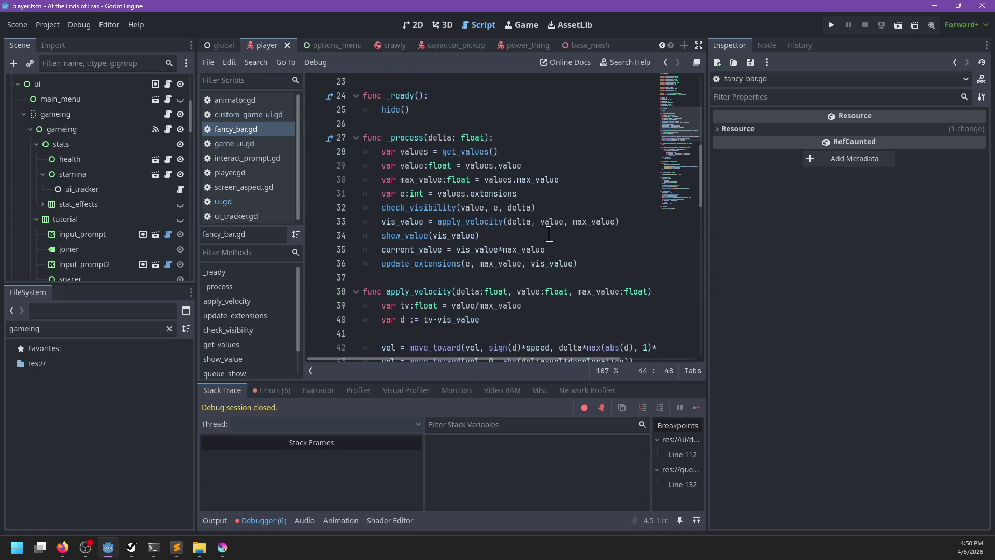
{"action": "scroll", "coordinate": [549, 234], "scroll_direction": "up", "scroll_amount": 8}
{"action": "scroll", "coordinate": [551, 238], "scroll_direction": "down", "scroll_amount": 11}
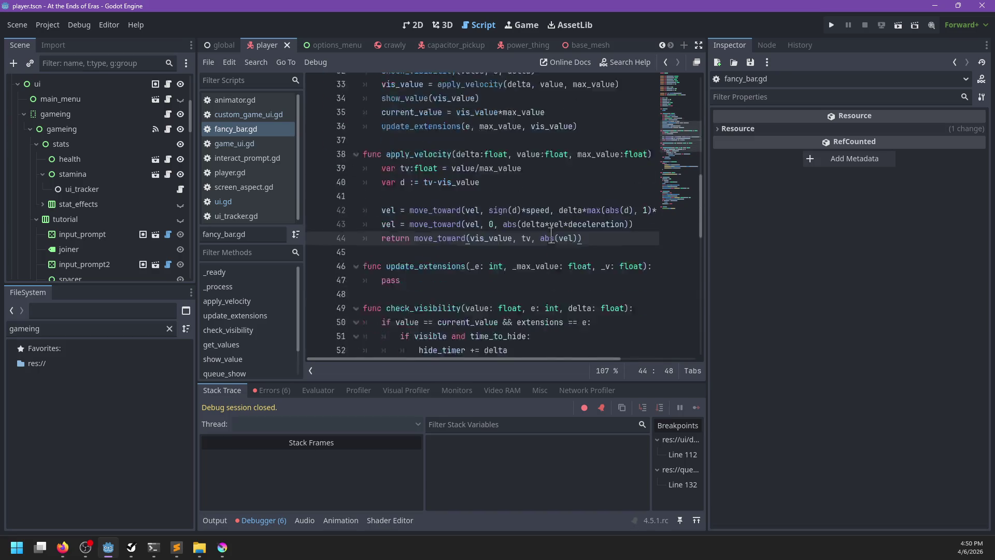
{"action": "scroll", "coordinate": [551, 237], "scroll_direction": "down", "scroll_amount": 8}
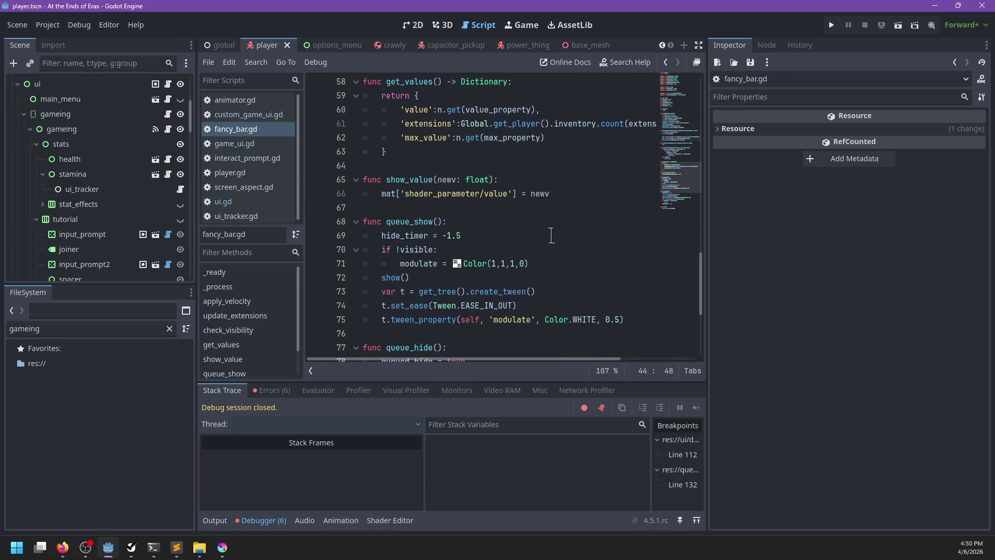
{"action": "scroll", "coordinate": [551, 235], "scroll_direction": "down", "scroll_amount": 4}
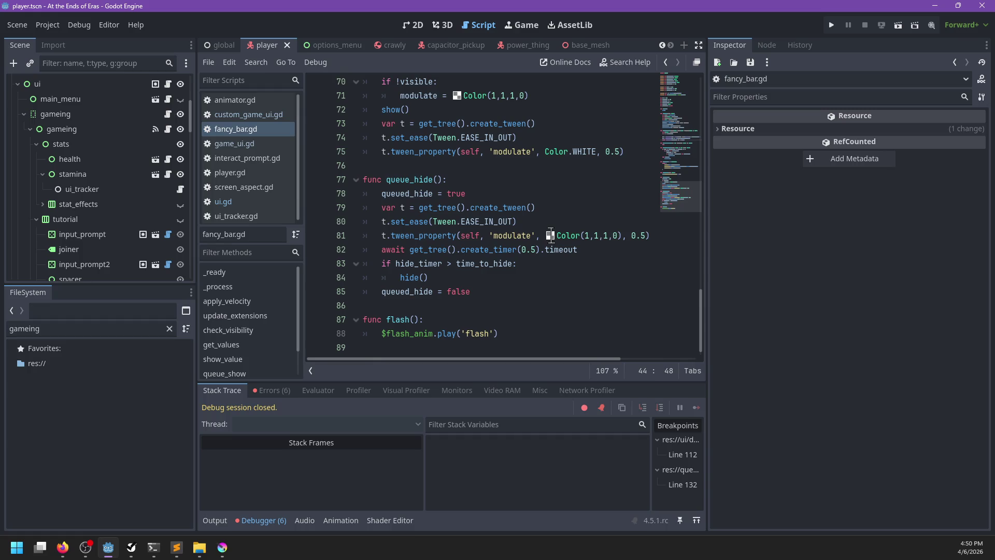
{"action": "scroll", "coordinate": [551, 235], "scroll_direction": "up", "scroll_amount": 20}
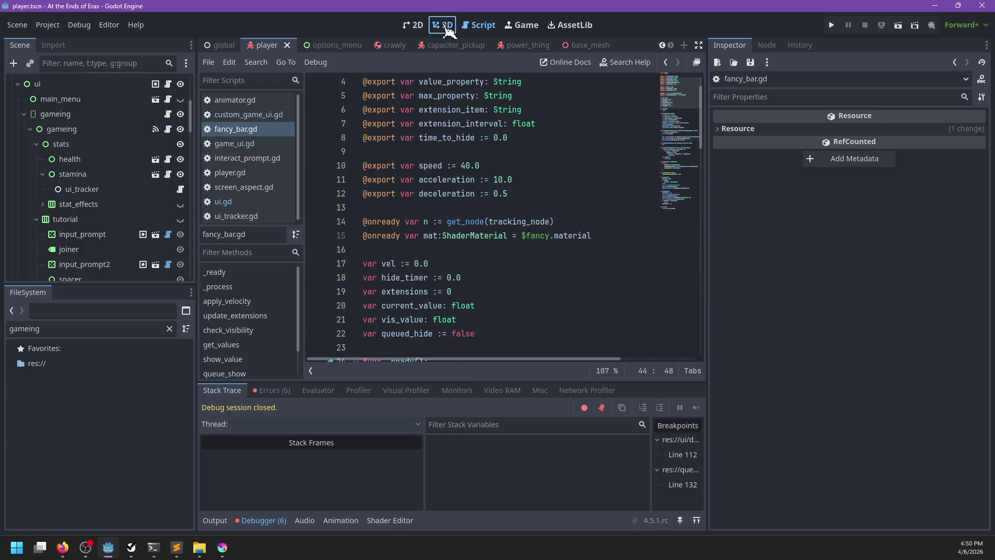
In the 2D view, anchor the health bar to the bottom-right corner and nudge it up and left.
{"action": "left_click", "coordinate": [442, 25]}
{"action": "left_click", "coordinate": [413, 26]}
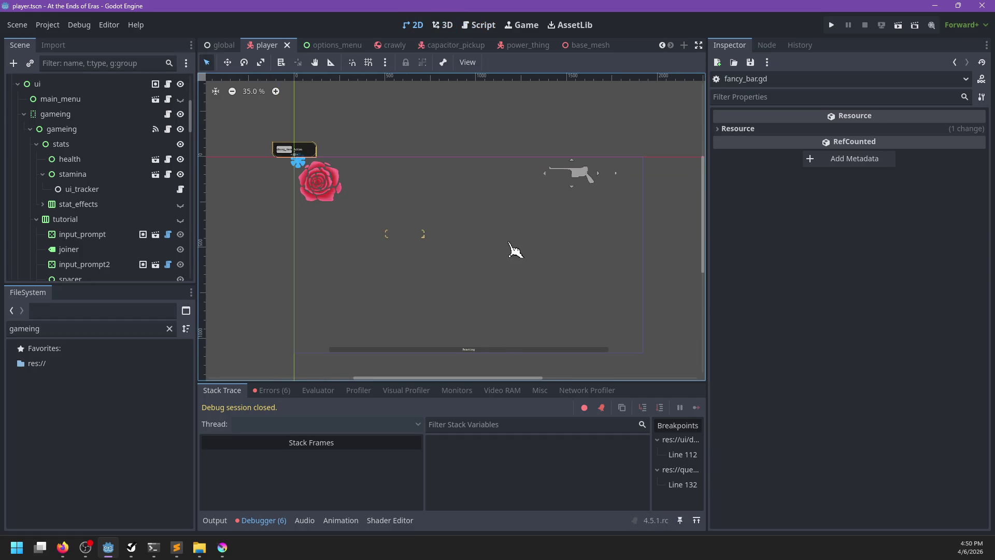
{"action": "left_click", "coordinate": [125, 160]}
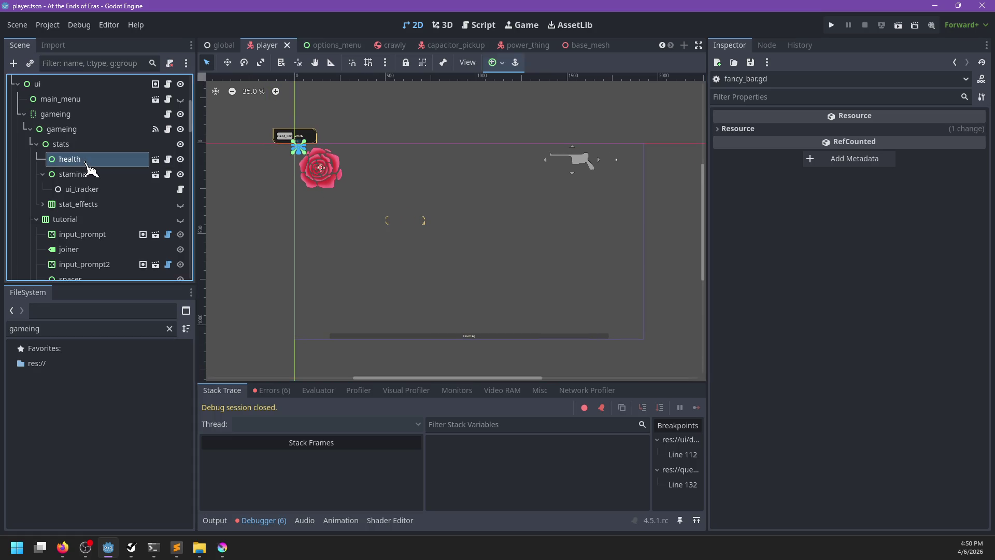
{"action": "left_click", "coordinate": [501, 63]}
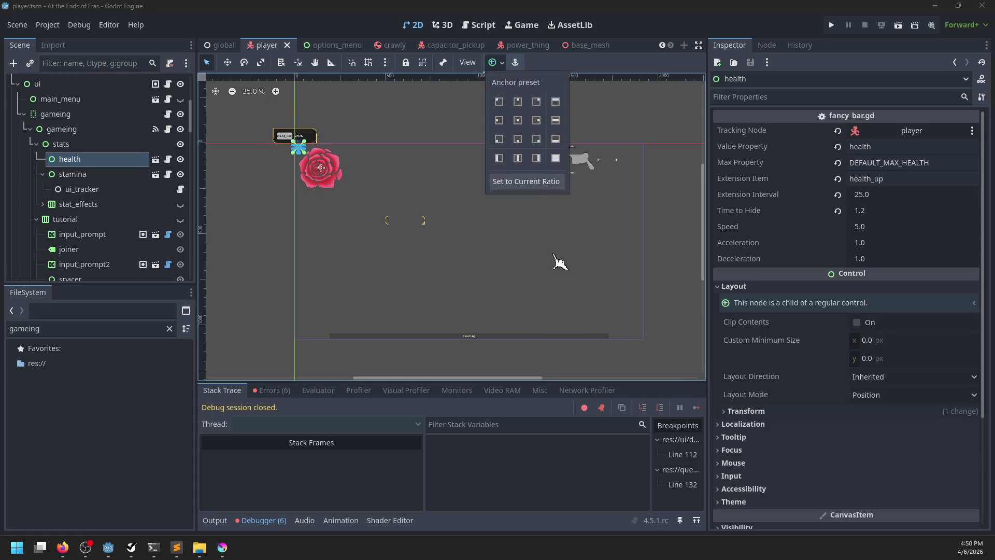
{"action": "left_click", "coordinate": [536, 138]}
{"action": "left_click", "coordinate": [555, 275]}
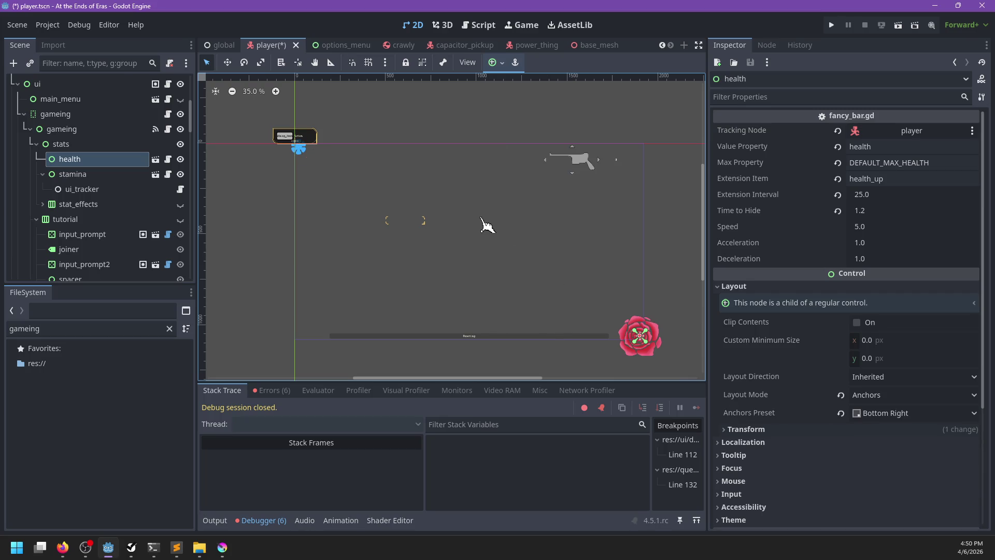
{"action": "scroll", "coordinate": [441, 240], "scroll_direction": "up", "scroll_amount": 1}
{"action": "scroll", "coordinate": [441, 240], "scroll_direction": "up", "scroll_amount": 3}
{"action": "mouse_move", "coordinate": [520, 281]}
{"action": "left_mouse_down"}
{"action": "mouse_move", "coordinate": [485, 244]}
{"action": "mouse_move", "coordinate": [593, 291]}
{"action": "left_mouse_up"}
{"action": "left_click", "coordinate": [583, 284]}
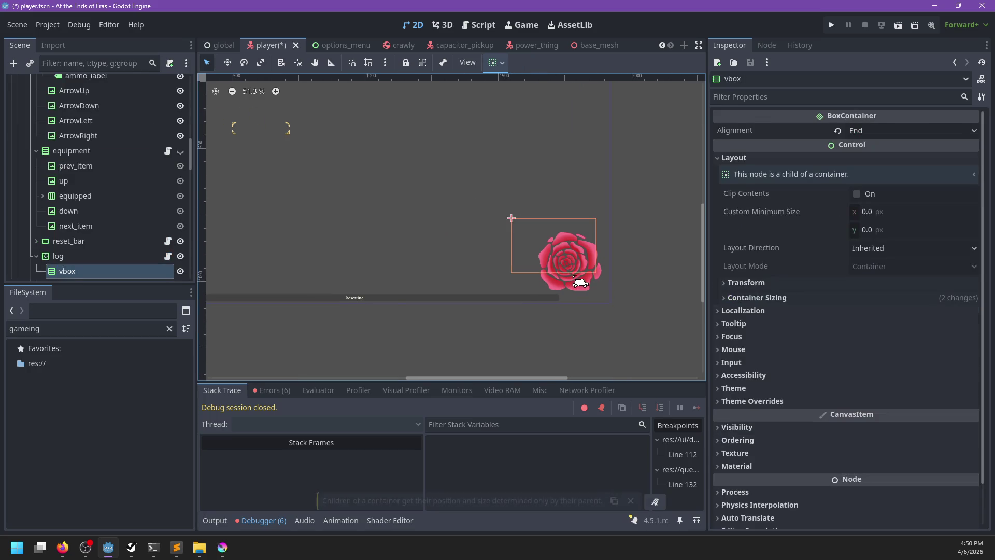
{"action": "left_click", "coordinate": [581, 284]}
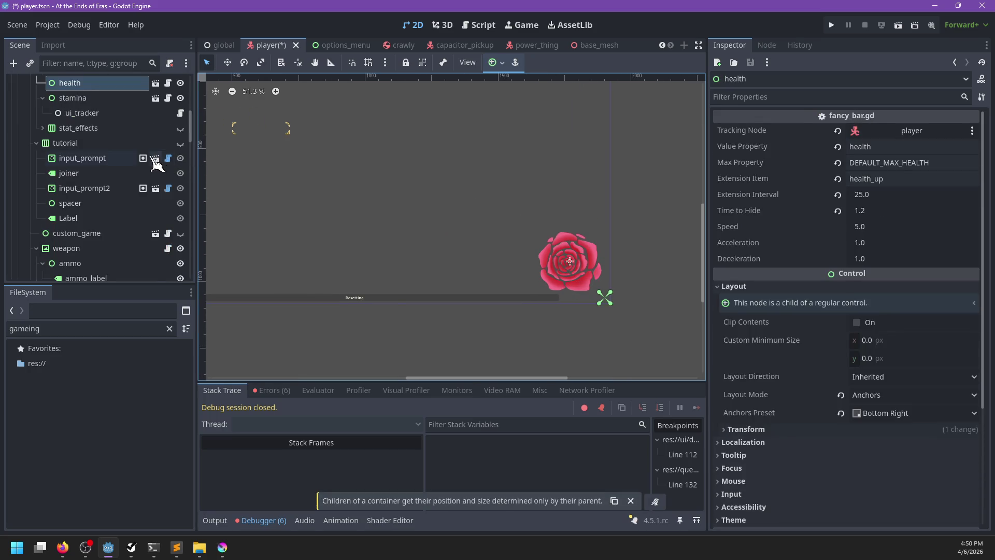
{"action": "scroll", "coordinate": [156, 191], "scroll_direction": "up", "scroll_amount": 2}
Toggle the stat_effects node's visibility and save the player scene.
{"action": "left_click", "coordinate": [147, 178]}
{"action": "scroll", "coordinate": [363, 213], "scroll_direction": "down", "scroll_amount": 1}
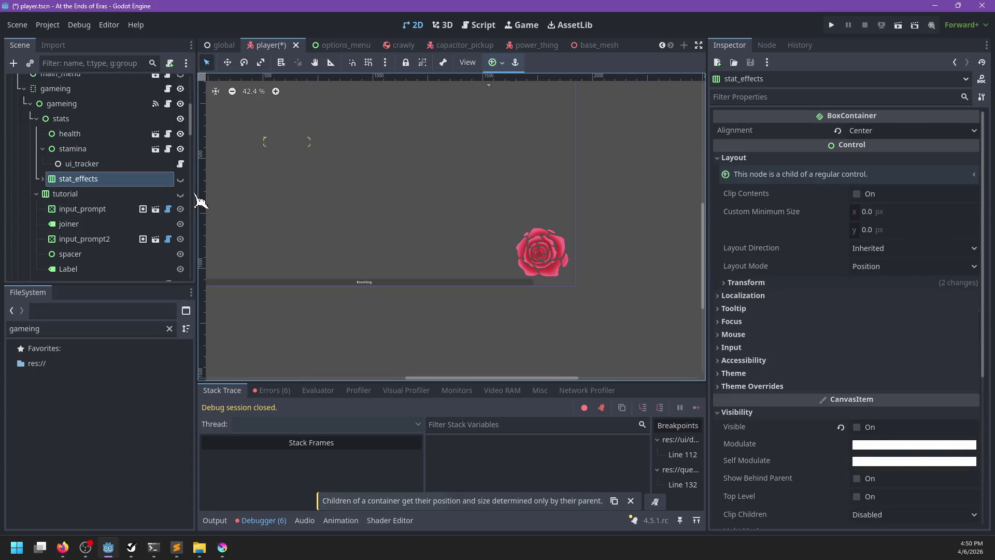
{"action": "scroll", "coordinate": [212, 196], "scroll_direction": "down", "scroll_amount": 1}
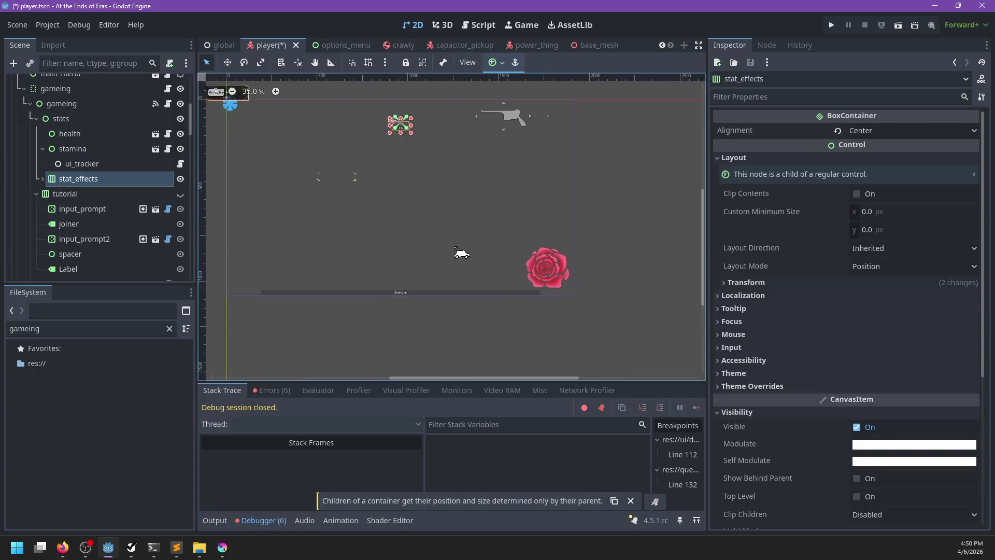
{"action": "left_click", "coordinate": [181, 179]}
{"action": "key", "text": "ctrl+s"}
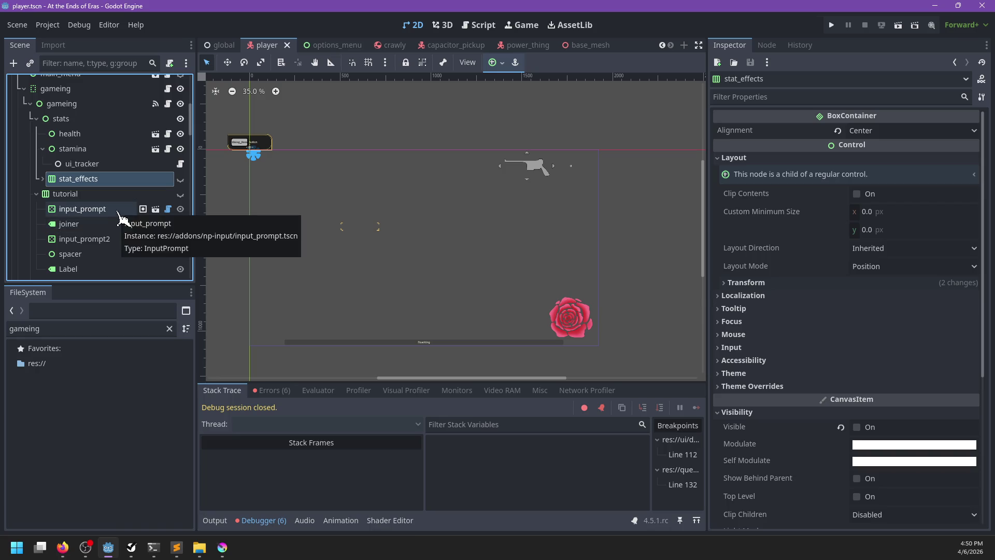
Open the ui.gd script attached to the ui node.
{"action": "left_click", "coordinate": [115, 133]}
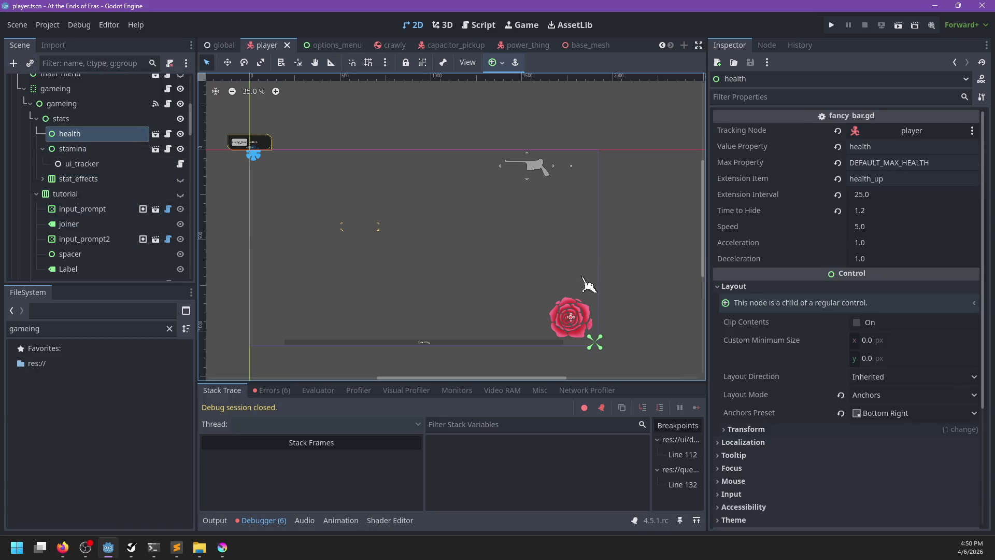
{"action": "scroll", "coordinate": [124, 184], "scroll_direction": "up", "scroll_amount": 2}
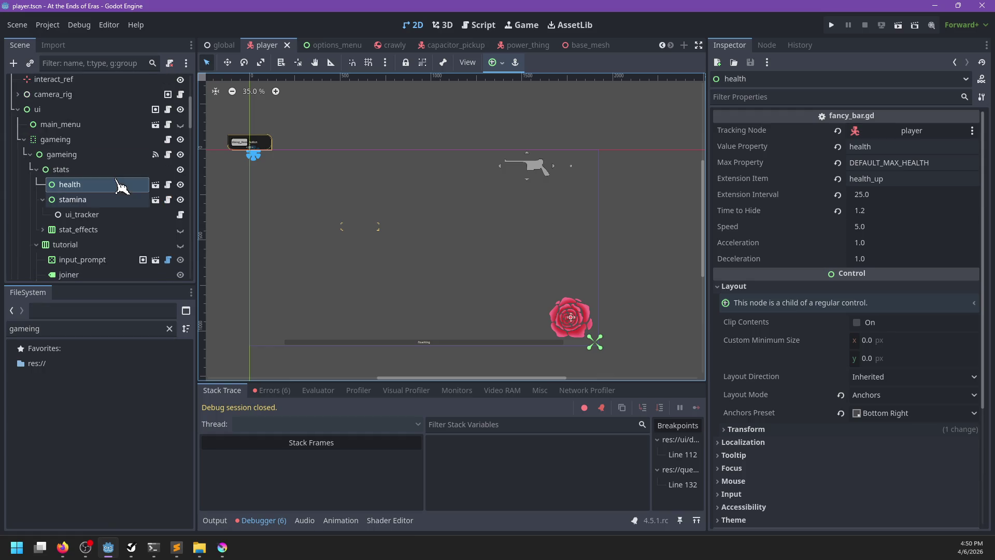
{"action": "scroll", "coordinate": [122, 186], "scroll_direction": "down", "scroll_amount": 3}
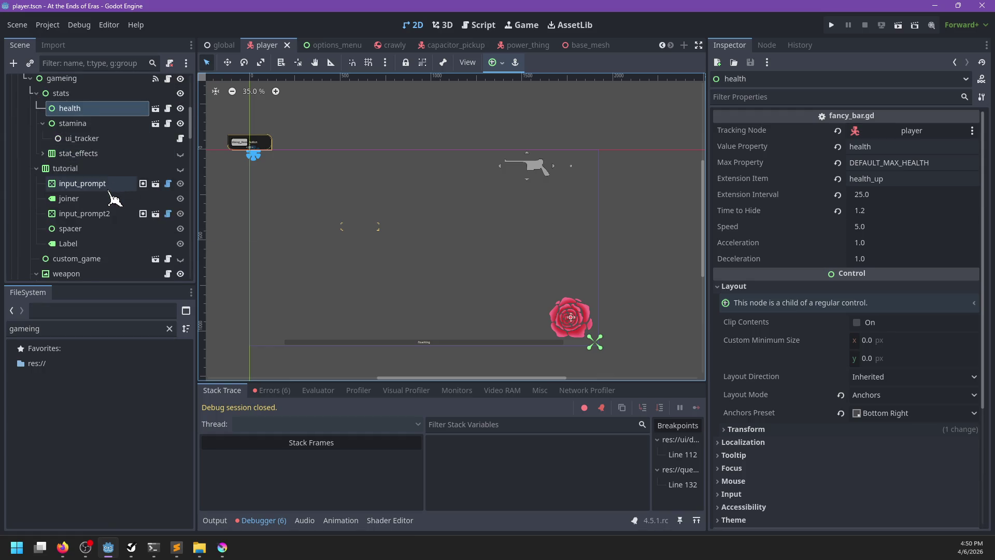
{"action": "scroll", "coordinate": [114, 198], "scroll_direction": "down", "scroll_amount": 10}
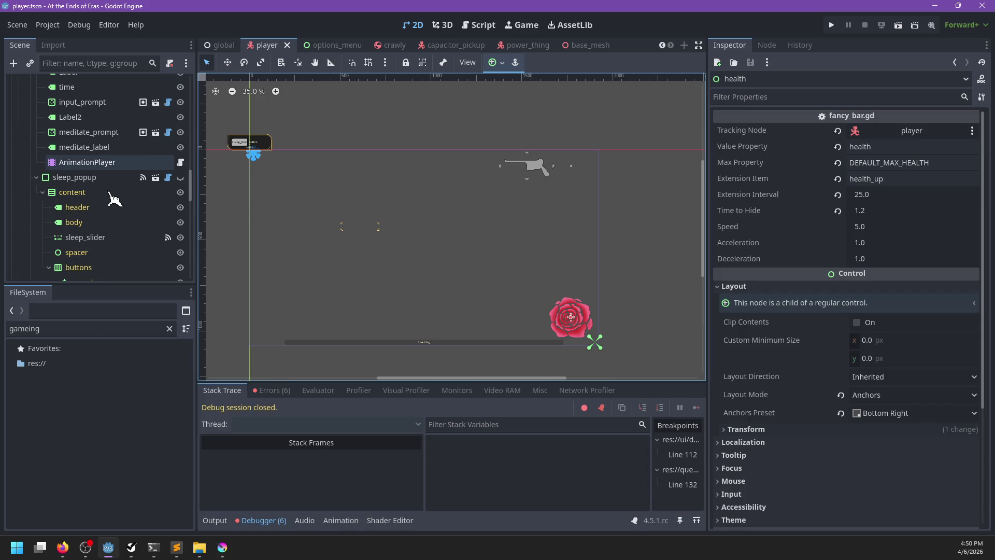
{"action": "scroll", "coordinate": [115, 194], "scroll_direction": "down", "scroll_amount": 4}
{"action": "scroll", "coordinate": [118, 199], "scroll_direction": "up", "scroll_amount": 10}
{"action": "scroll", "coordinate": [127, 205], "scroll_direction": "up", "scroll_amount": 10}
{"action": "scroll", "coordinate": [127, 205], "scroll_direction": "down", "scroll_amount": 2}
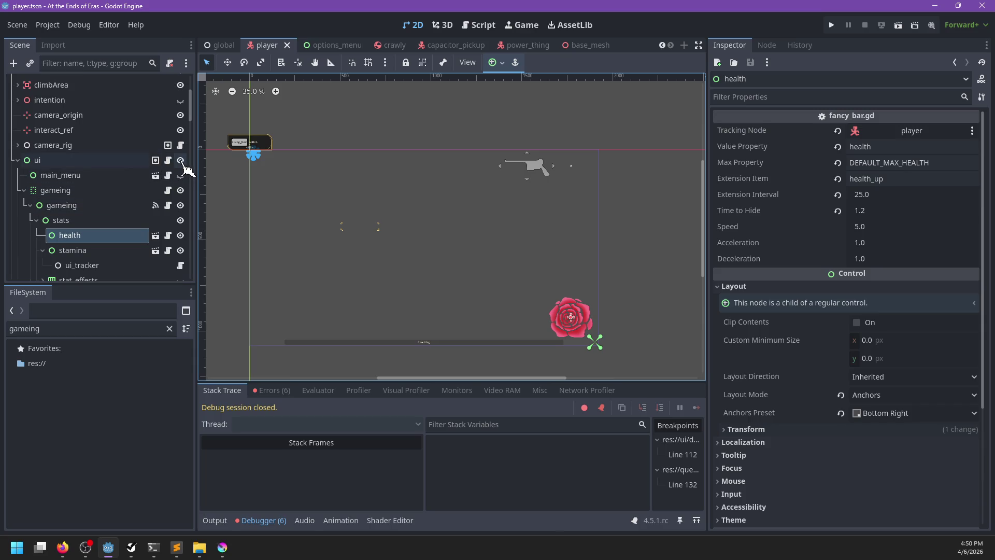
{"action": "left_click", "coordinate": [180, 160]}
{"action": "left_click", "coordinate": [180, 161]}
{"action": "left_click", "coordinate": [167, 160]}
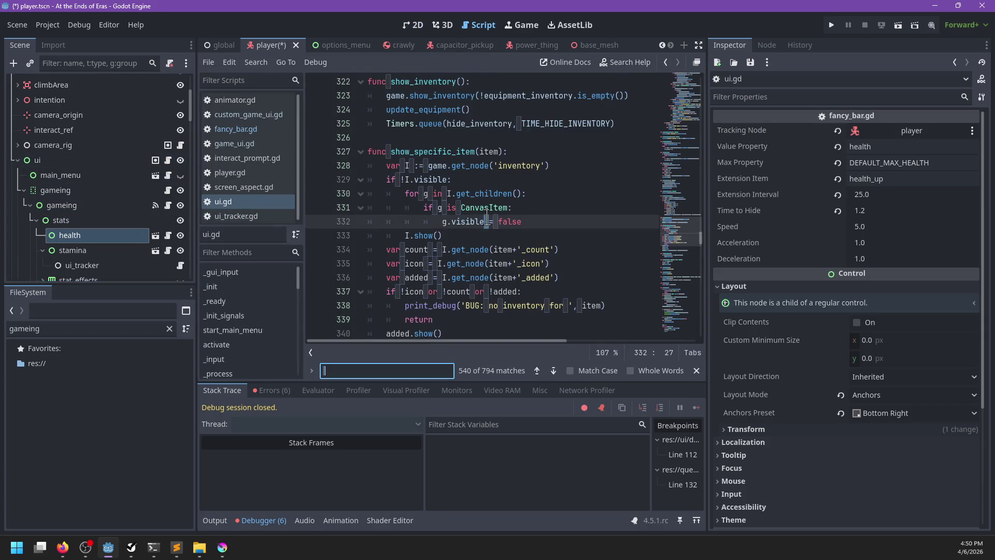
Remove the line hiding the inventory node in show_specific_item, keeping Timers.queue, and save.
{"action": "type", "text": "Timers"}
{"action": "key", "text": "Escape"}
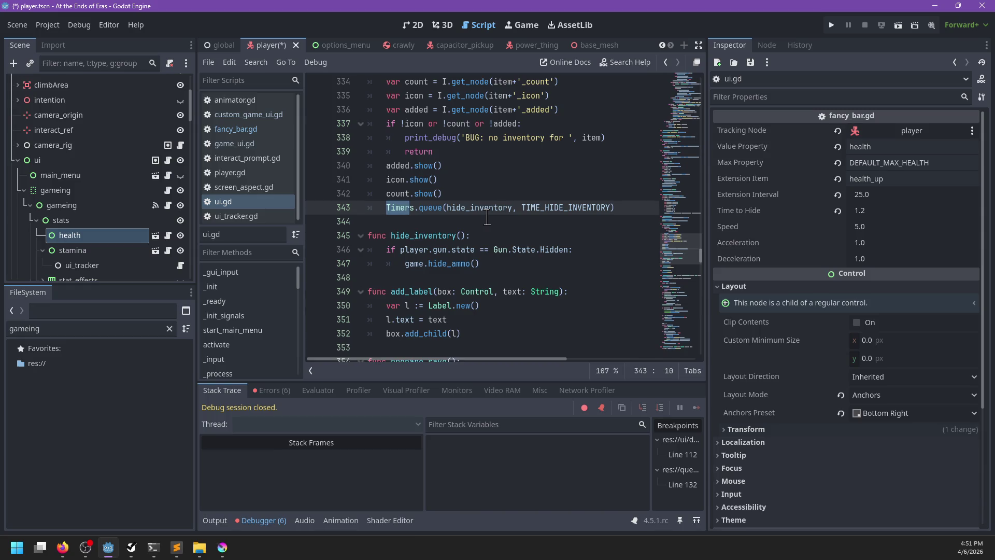
{"action": "left_click", "coordinate": [477, 208]}
{"action": "mouse_move", "coordinate": [628, 208]}
{"action": "left_mouse_down"}
{"action": "mouse_move", "coordinate": [639, 201]}
{"action": "mouse_move", "coordinate": [630, 191]}
{"action": "left_mouse_up"}
{"action": "key", "text": "Delete"}
{"action": "key", "text": "ctrl+f"}
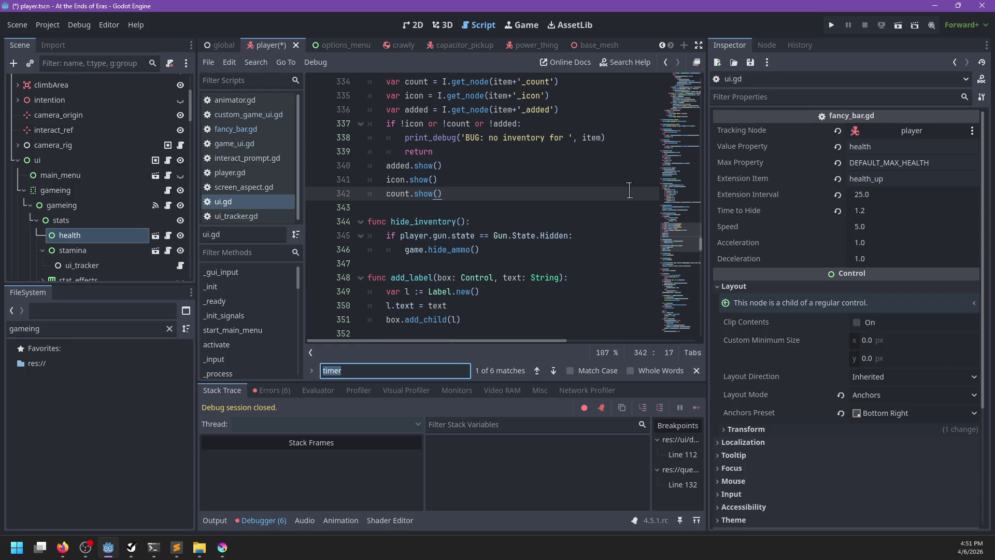
{"action": "key", "text": "Return"}
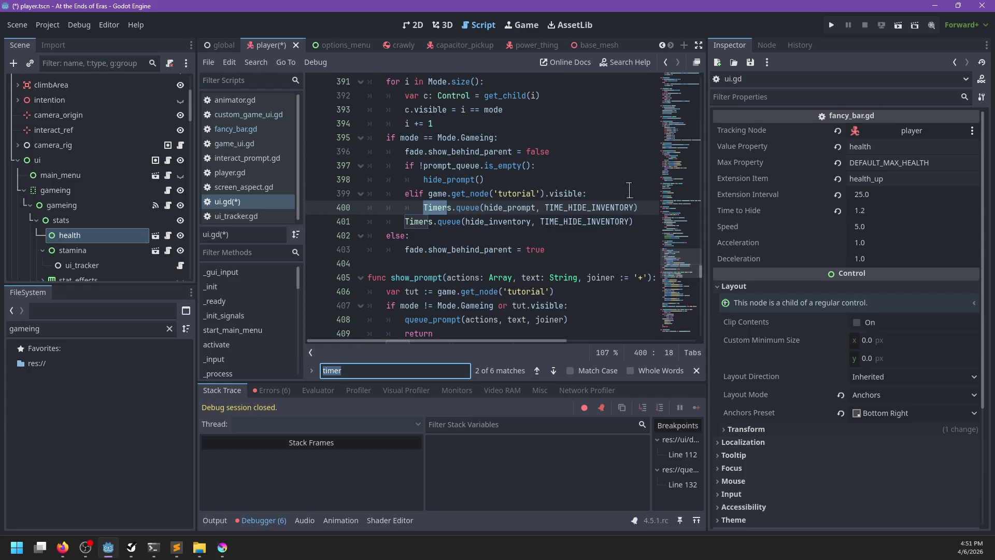
{"action": "left_click", "coordinate": [537, 371]}
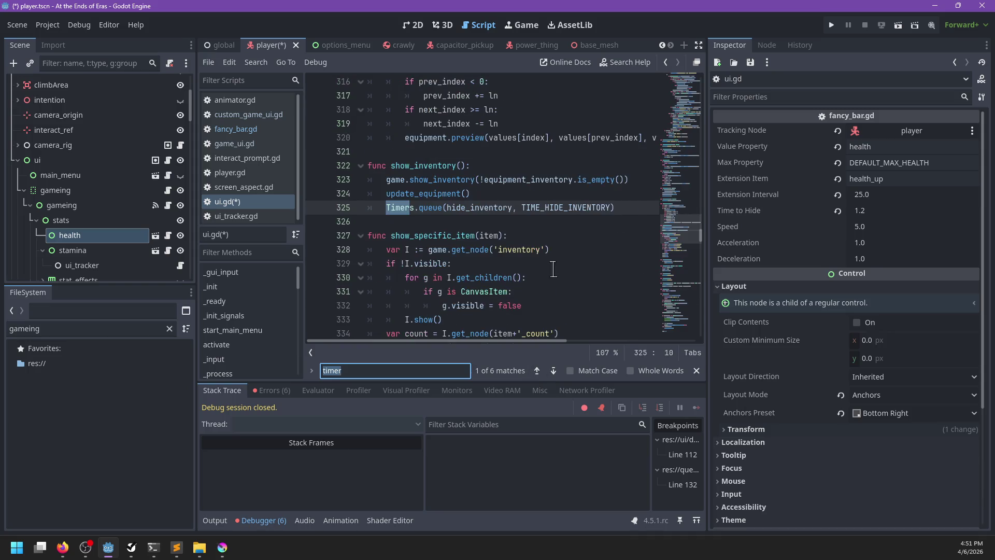
{"action": "left_click", "coordinate": [538, 193]}
{"action": "key", "text": "ctrl+z"}
{"action": "key", "text": "ctrl+z"}
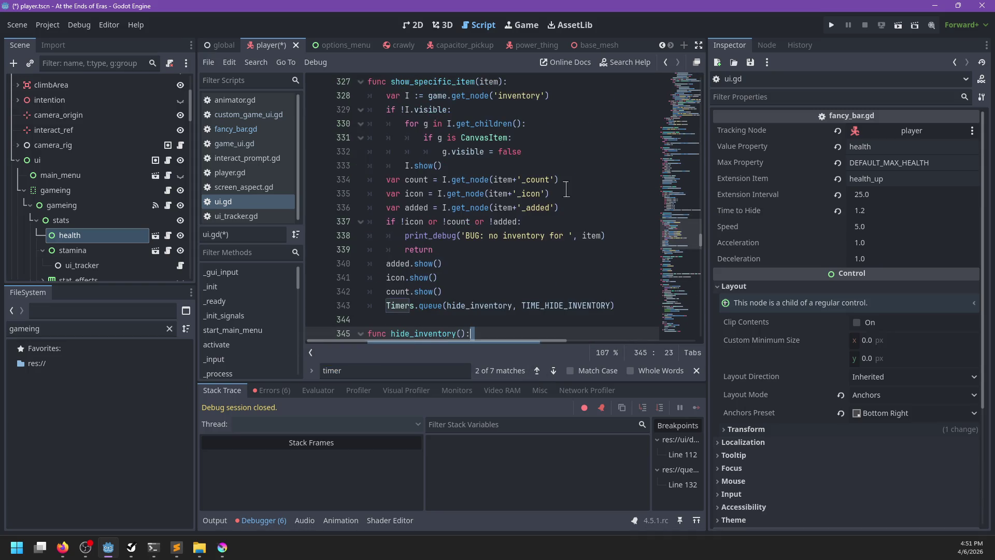
{"action": "key", "text": "BackSpace"}
{"action": "key", "text": "ctrl+s"}
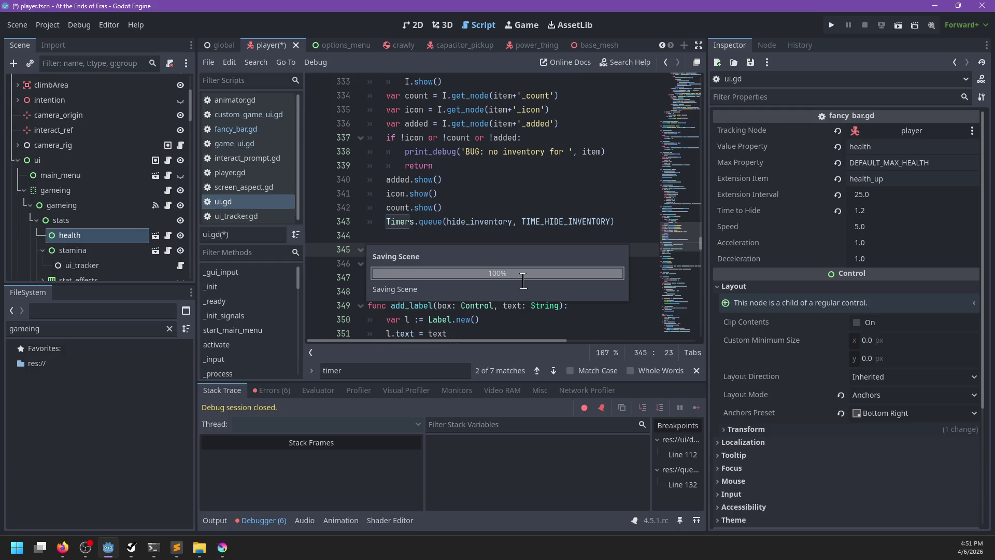
Try deleting the timer call and hide_inventory block, then undo it.
{"action": "left_click", "coordinate": [504, 279]}
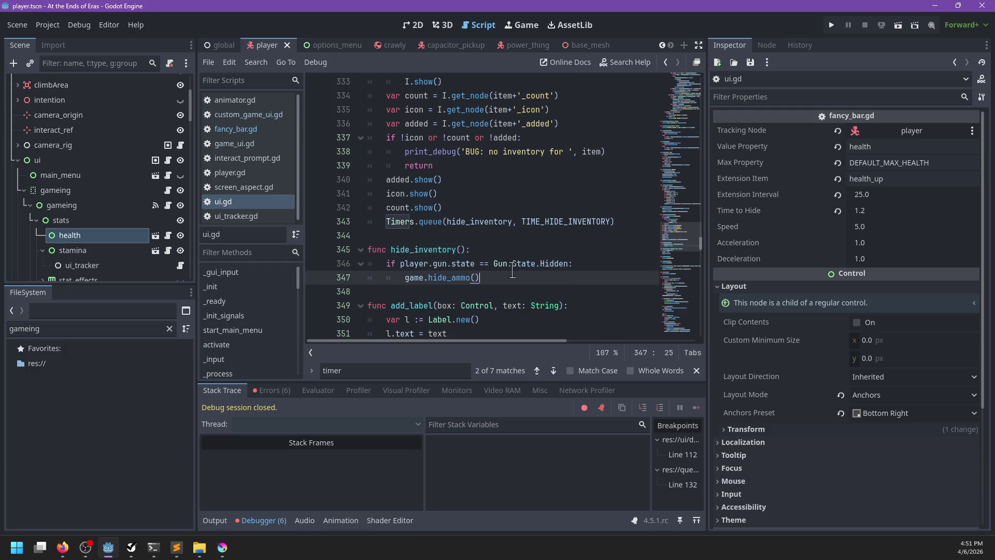
{"action": "left_click", "coordinate": [517, 234], "text": "shift"}
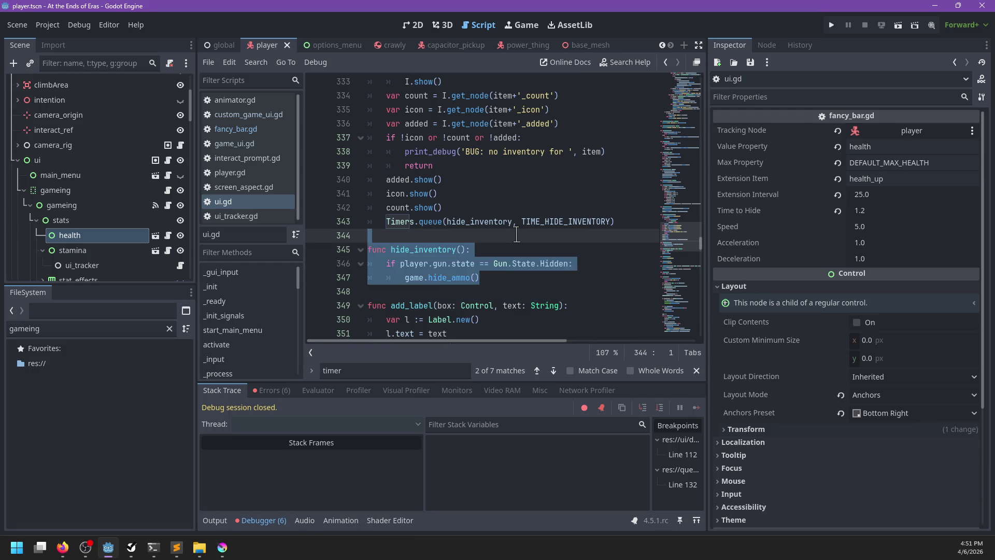
{"action": "left_click", "coordinate": [502, 203], "text": "shift"}
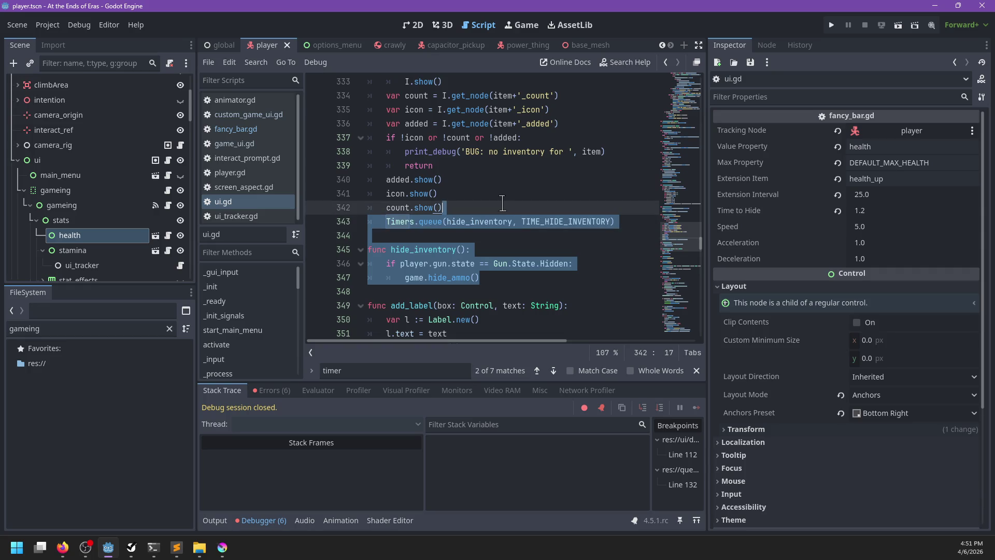
{"action": "key", "text": "BackSpace"}
{"action": "key", "text": "ctrl+z"}
{"action": "left_click", "coordinate": [443, 207]}
{"action": "scroll", "coordinate": [452, 216], "scroll_direction": "up", "scroll_amount": 2}
{"action": "scroll", "coordinate": [452, 217], "scroll_direction": "up", "scroll_amount": 1}
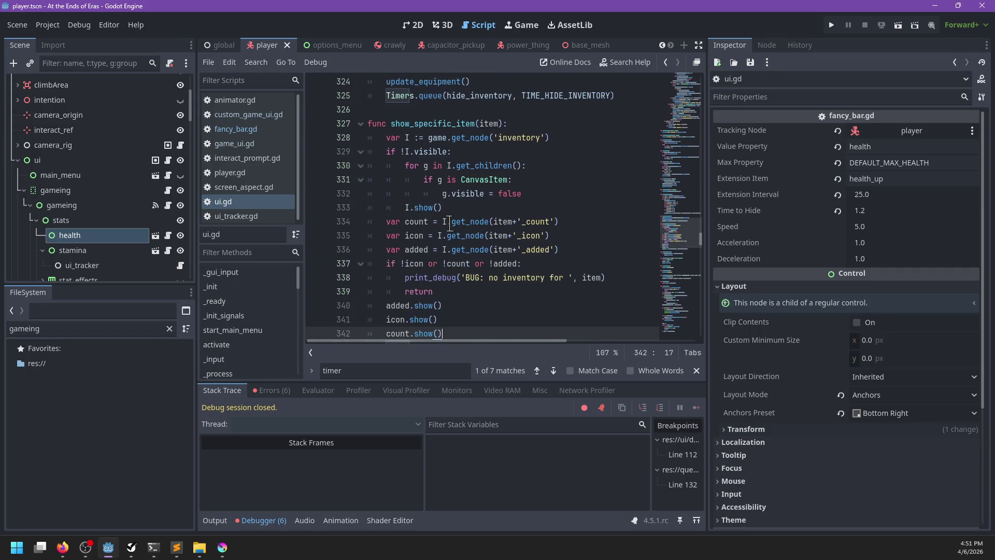
{"action": "mouse_move", "coordinate": [450, 222]}
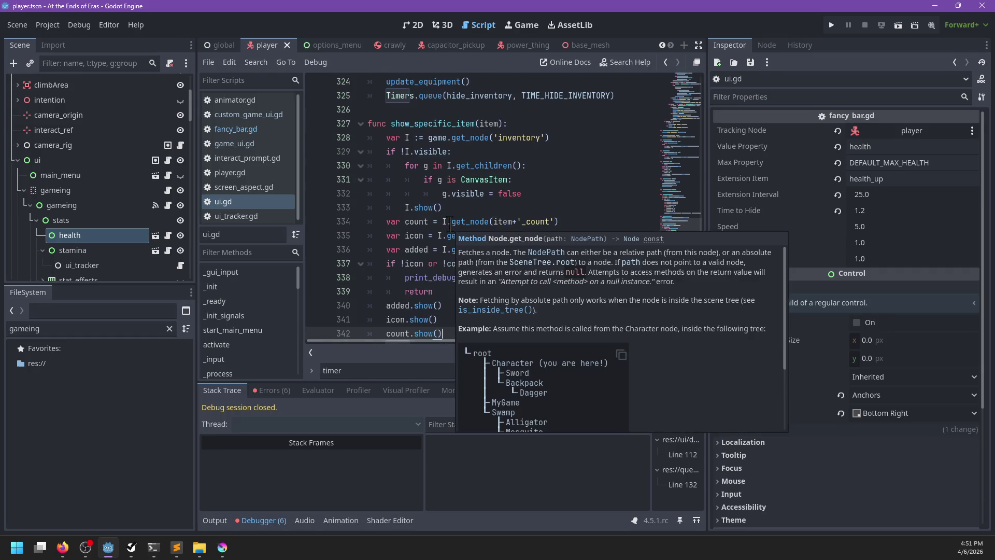
Delete the show_specific_item function and its leftover empty line.
{"action": "left_click", "coordinate": [409, 124]}
{"action": "scroll", "coordinate": [456, 180], "scroll_direction": "down", "scroll_amount": 2}
{"action": "mouse_move", "coordinate": [406, 278]}
{"action": "left_mouse_down"}
{"action": "mouse_move", "coordinate": [373, 249]}
{"action": "mouse_move", "coordinate": [363, 166]}
{"action": "left_mouse_up"}
{"action": "key", "text": "Delete"}
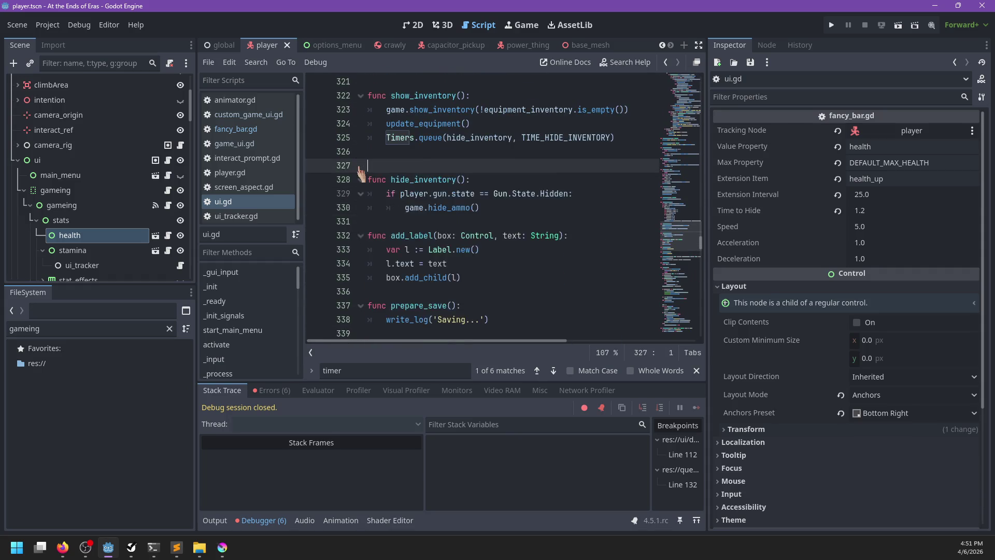
{"action": "key", "text": "BackSpace"}
Delete the hide_inventory function and the timer line queueing it, then save.
{"action": "left_click", "coordinate": [500, 208], "text": "shift"}
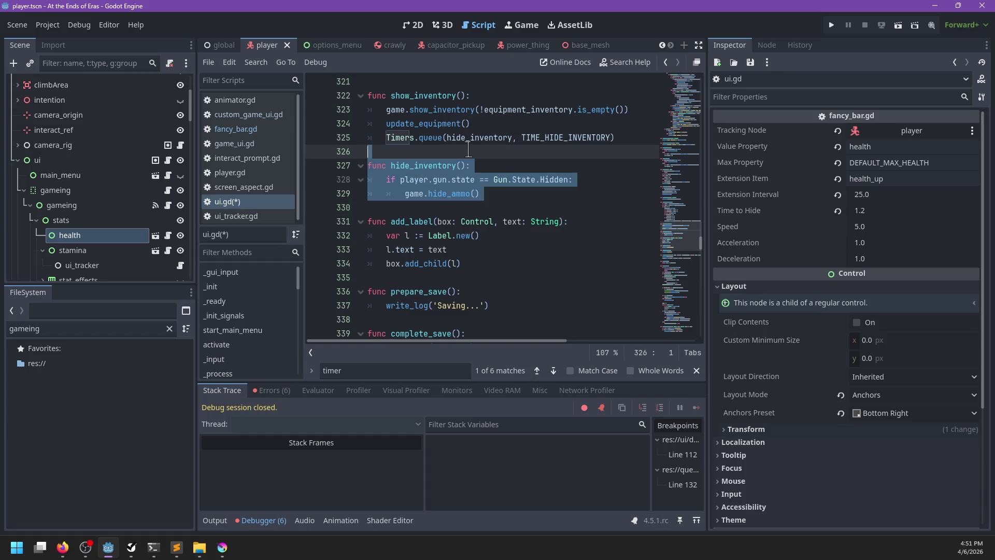
{"action": "key", "text": "Delete"}
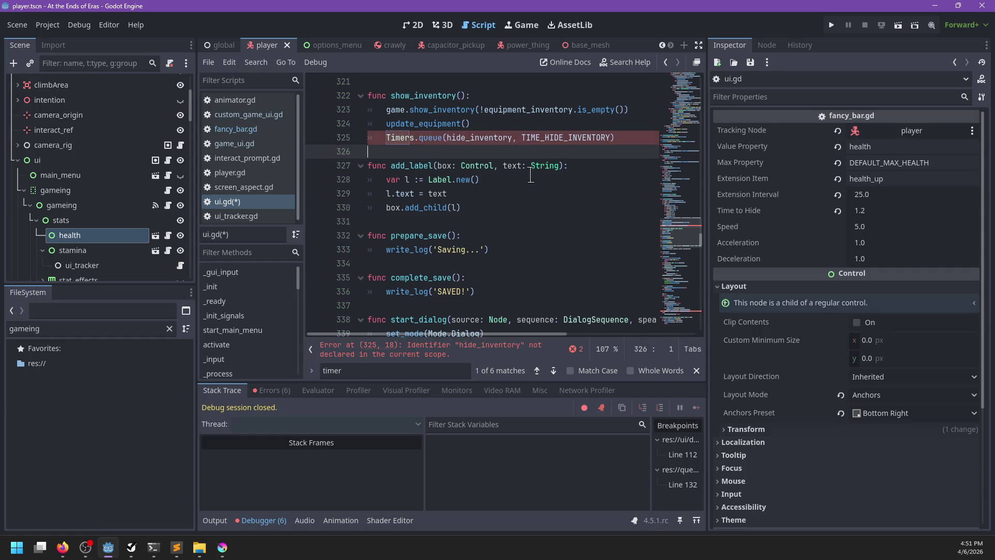
{"action": "left_click", "coordinate": [621, 125], "text": "shift"}
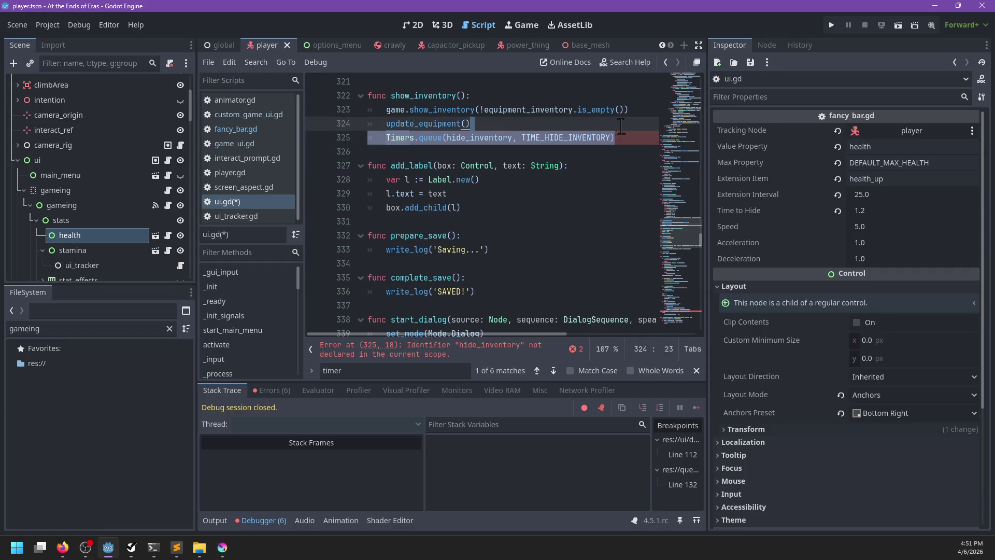
{"action": "key", "text": "Delete"}
{"action": "key", "text": "ctrl+s"}
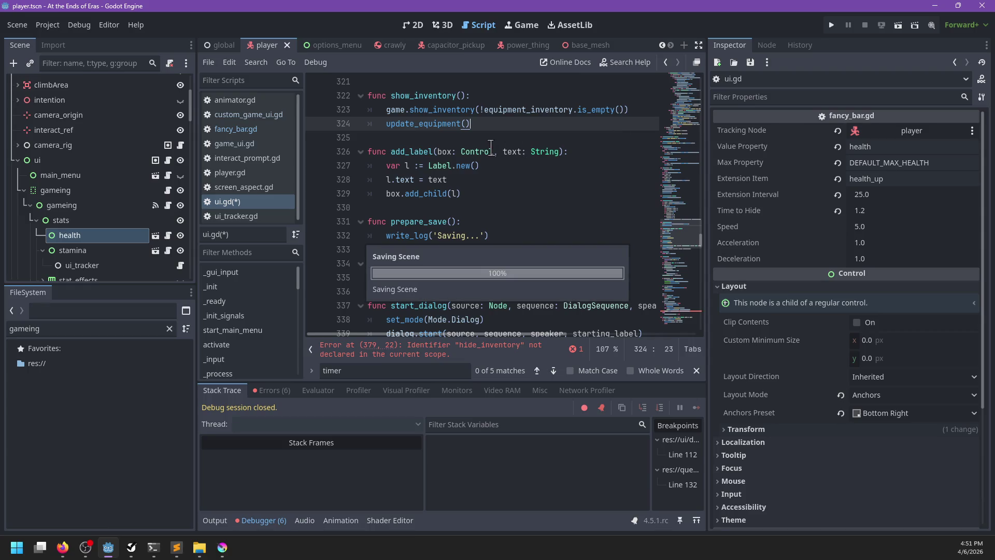
Delete the show_inventory function from ui.gd.
{"action": "scroll", "coordinate": [491, 145], "scroll_direction": "up", "scroll_amount": 3}
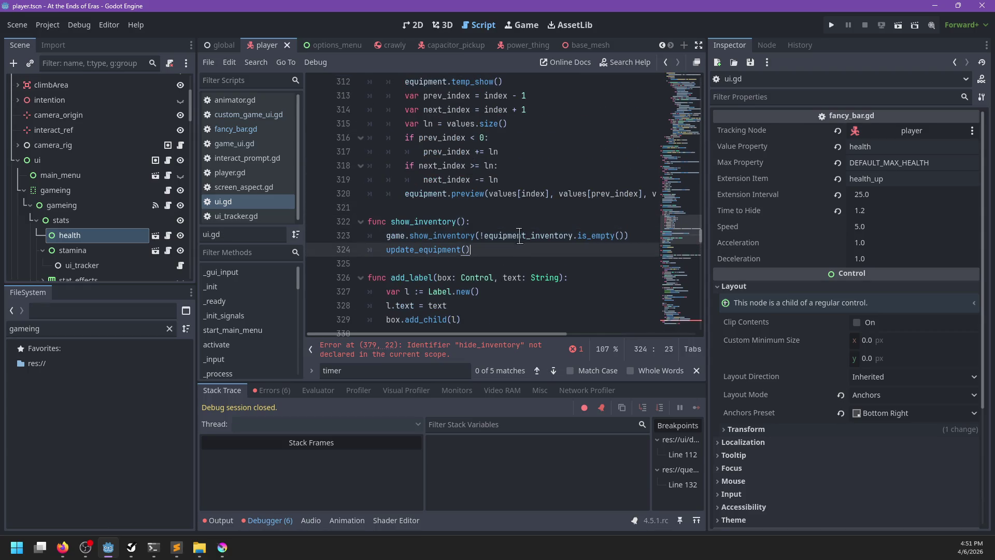
{"action": "left_click", "coordinate": [525, 209], "text": "shift"}
{"action": "key", "text": "Delete"}
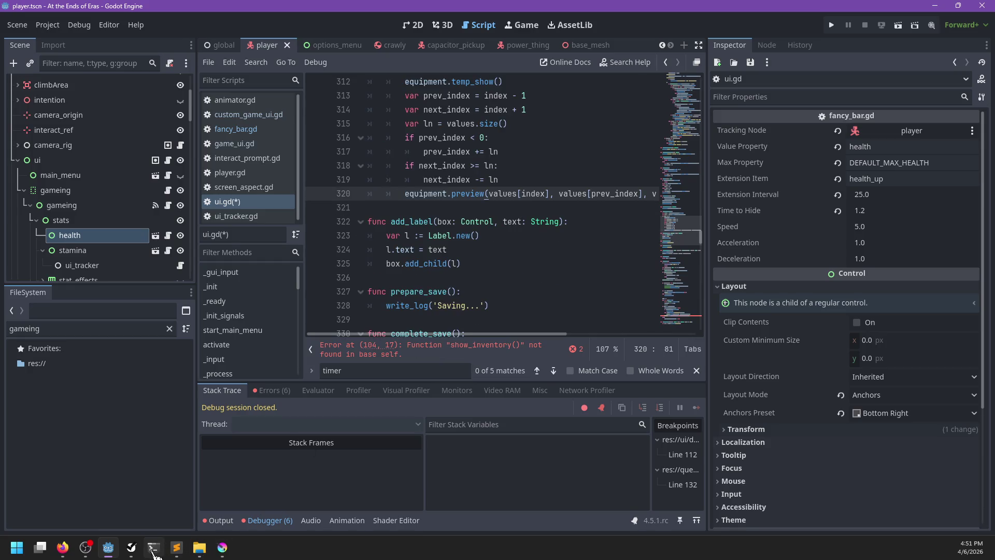
{"action": "left_click", "coordinate": [131, 547]}
Add a 'New Bug UI' task under In-game with a 'Celebration animation' child task.
{"action": "left_click", "coordinate": [296, 390]}
{"action": "left_click", "coordinate": [311, 367]}
{"action": "key", "text": "Insert"}
{"action": "type", "text": "New Bug UI"}
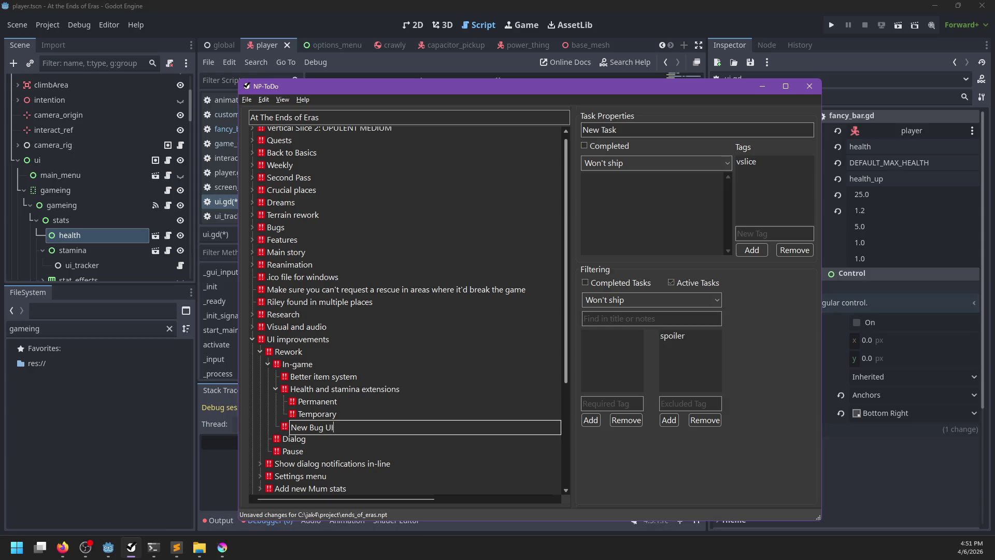
{"action": "key", "text": "Return"}
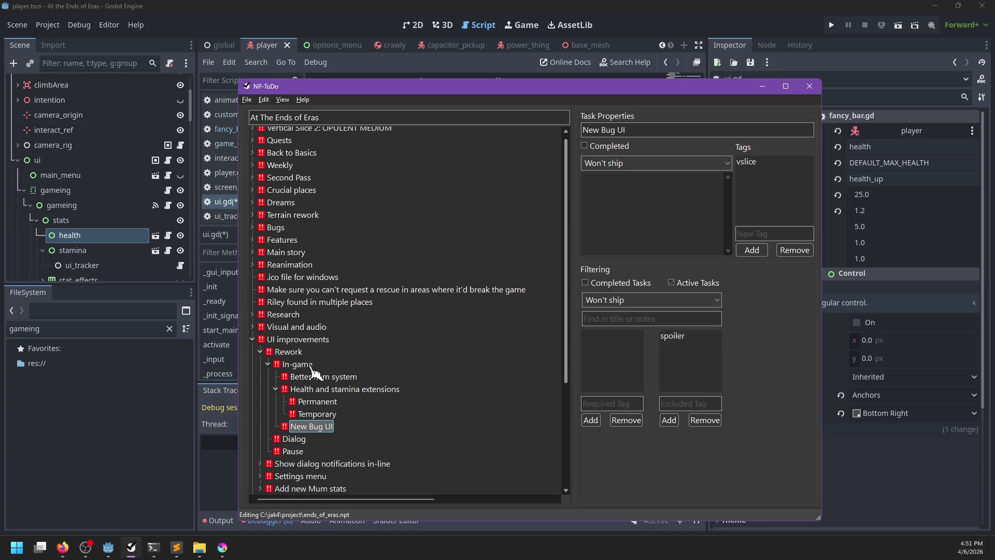
{"action": "key", "text": "ctrl+n"}
{"action": "type", "text": "Cele"}
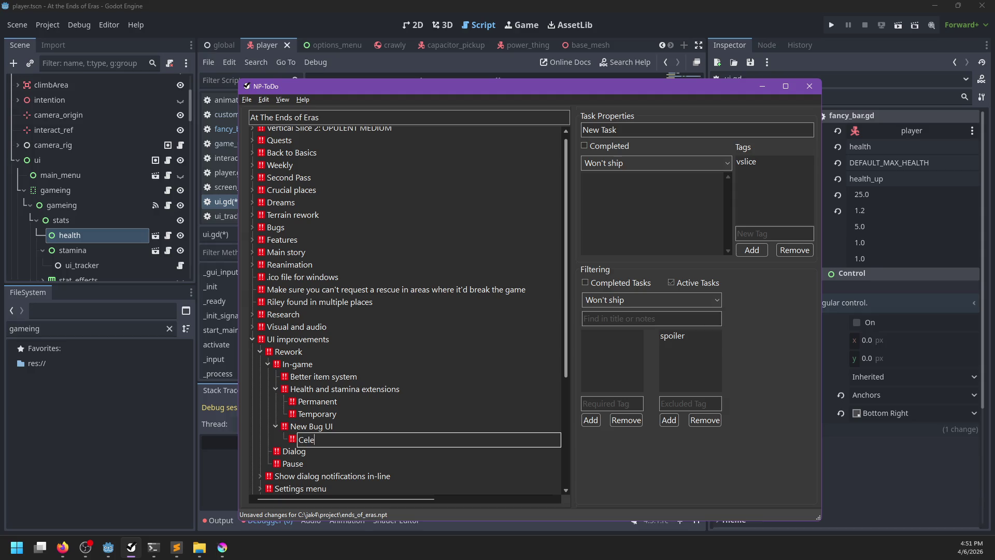
{"action": "type", "text": "on animati"}
{"action": "key", "text": "Return"}
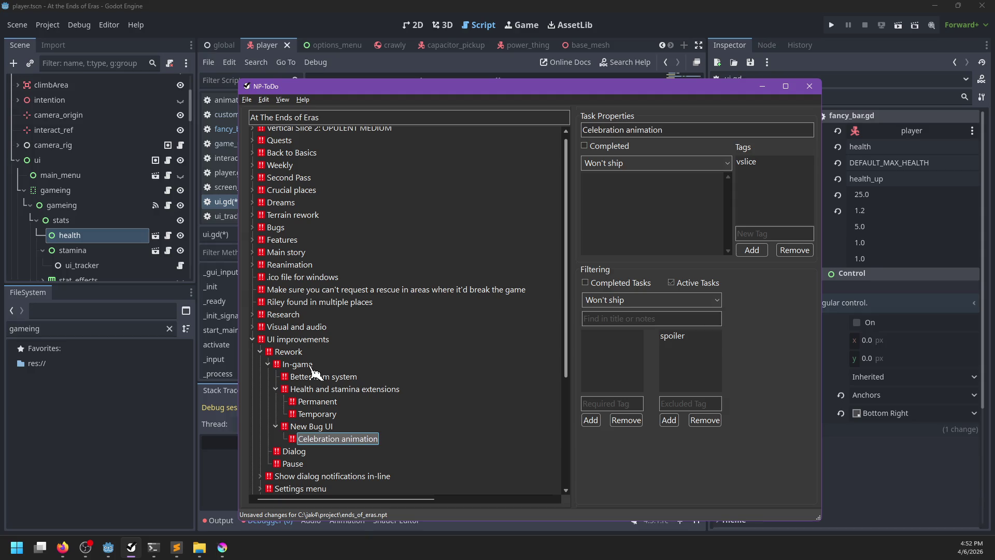
{"action": "key", "text": "alt+Tab"}
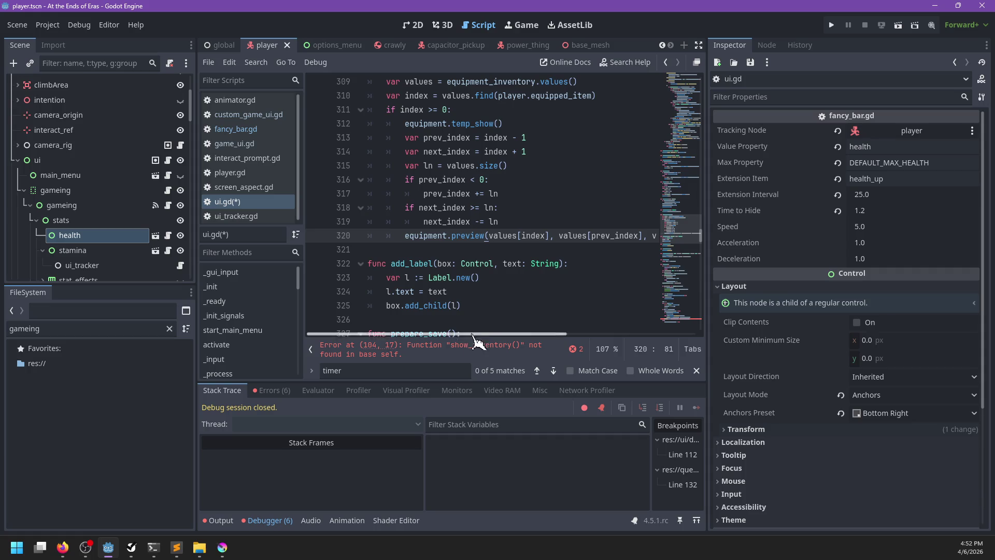
Delete the stale show_inventory input branch and the hide_inventory timer line.
{"action": "left_click", "coordinate": [465, 350]}
{"action": "left_click_drag", "start_coordinate": [531, 209], "coordinate": [637, 176]}
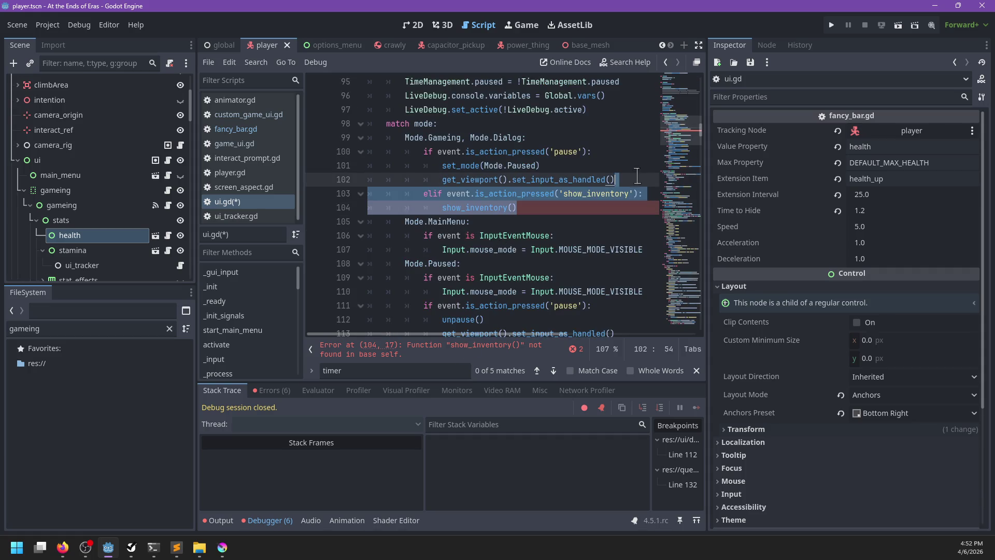
{"action": "key", "text": "BackSpace"}
{"action": "key", "text": "ctrl+f"}
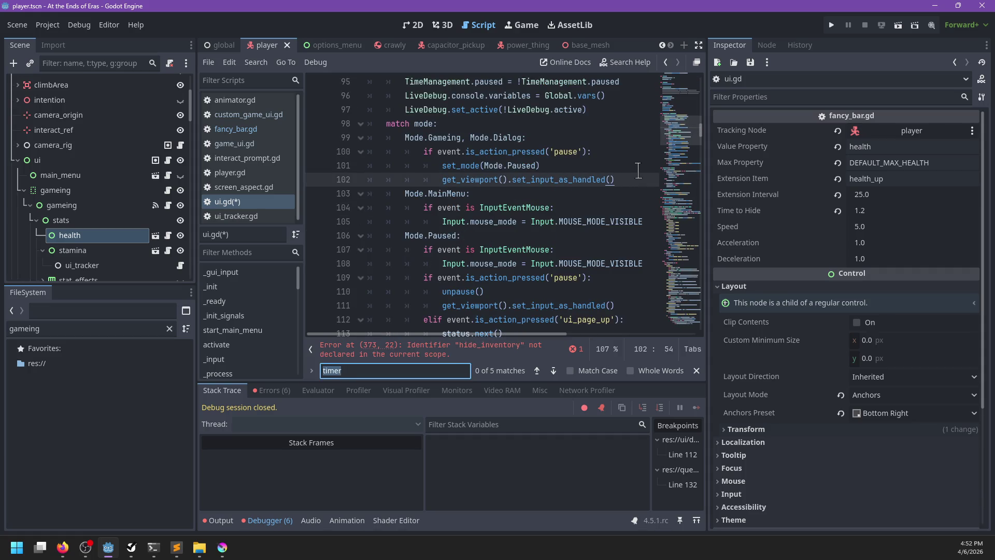
{"action": "left_click", "coordinate": [402, 355]}
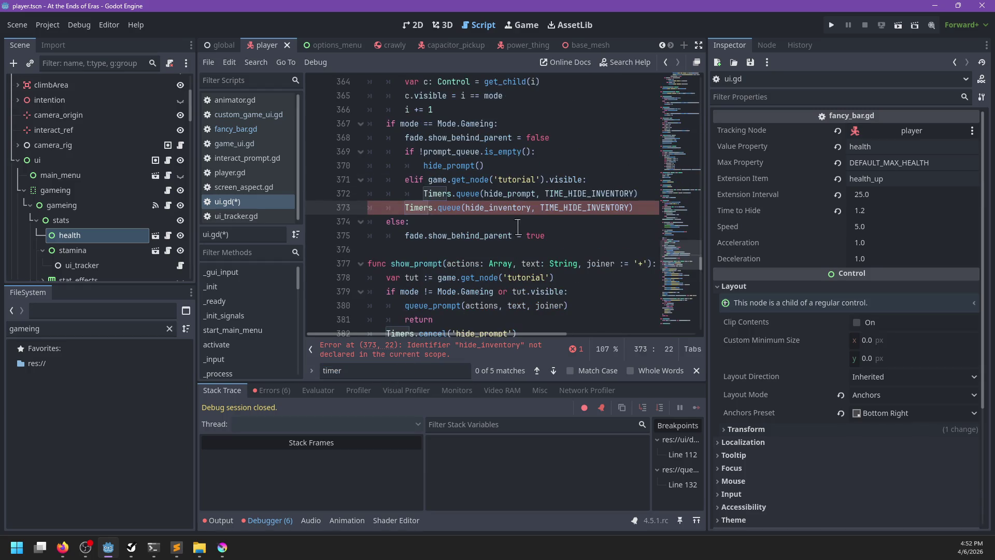
{"action": "mouse_move", "coordinate": [639, 202]}
{"action": "left_mouse_down"}
{"action": "mouse_move", "coordinate": [648, 167]}
{"action": "mouse_move", "coordinate": [659, 186]}
{"action": "left_mouse_up"}
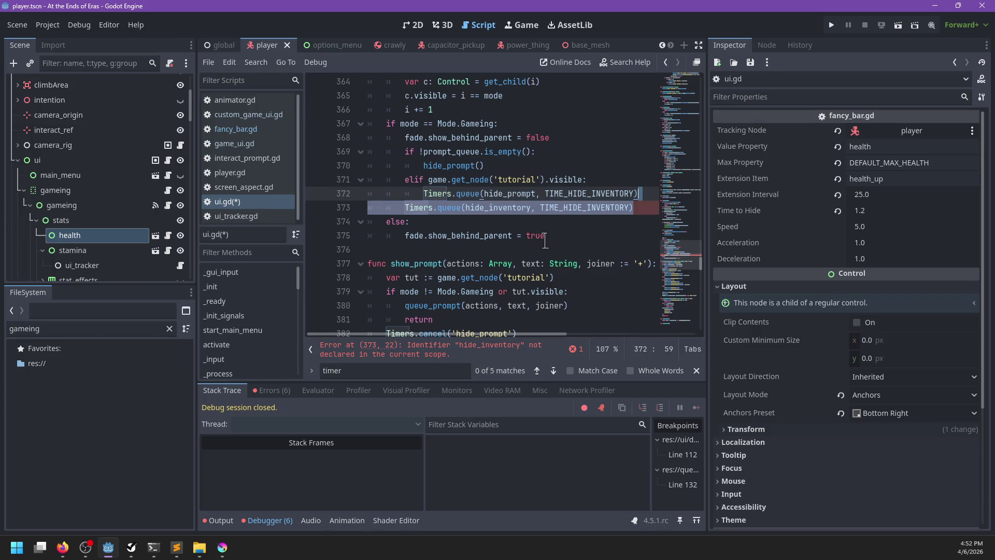
{"action": "key", "text": "Delete"}
Rename the TIME_HIDE_INVENTORY constant to TIME_HIDE_TUTORIAL.
{"action": "left_click", "coordinate": [575, 194], "text": "ctrl"}
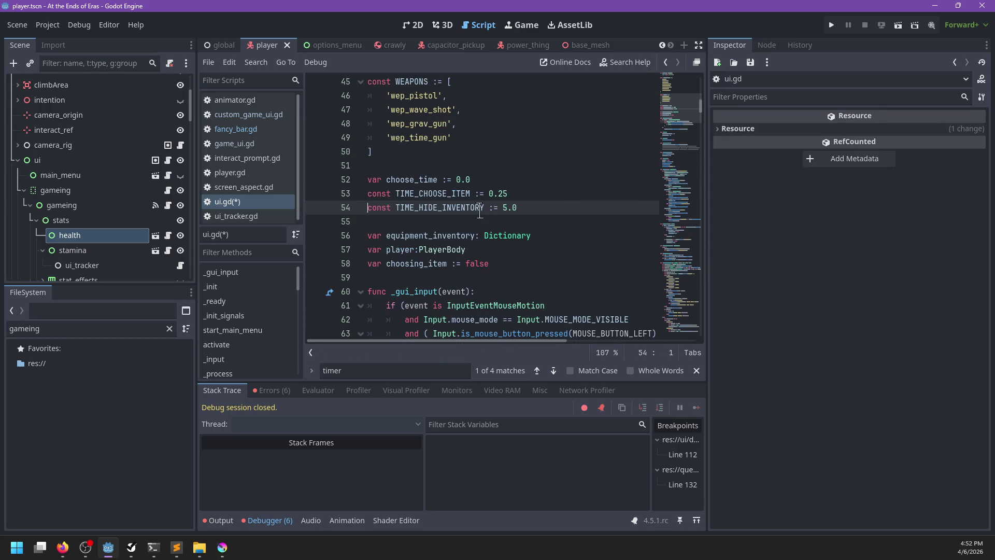
{"action": "key", "text": "alt+Left"}
{"action": "scroll", "coordinate": [575, 212], "scroll_direction": "down", "scroll_amount": 8}
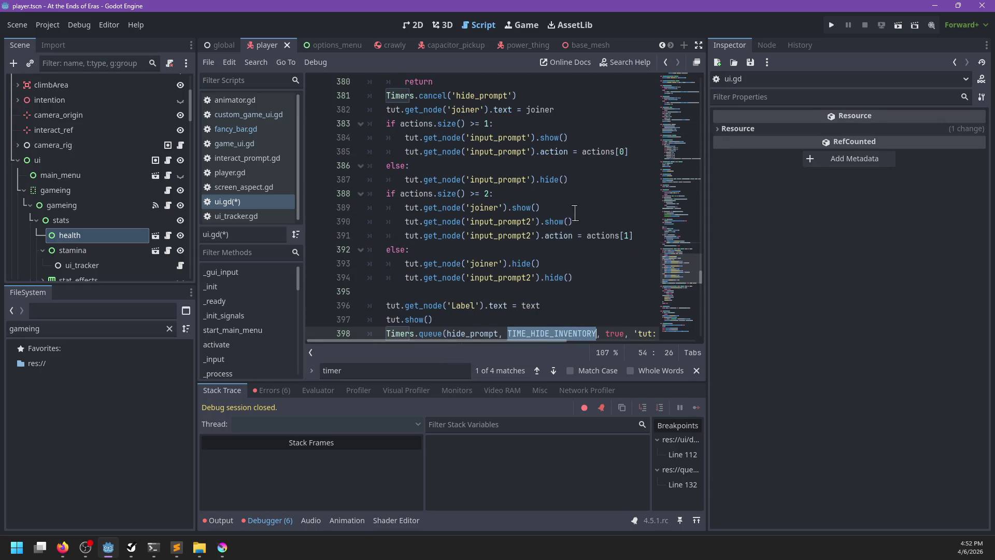
{"action": "key", "text": "alt+Left"}
{"action": "key", "text": "Right"}
{"action": "key", "text": "Right"}
{"action": "key", "text": "Right"}
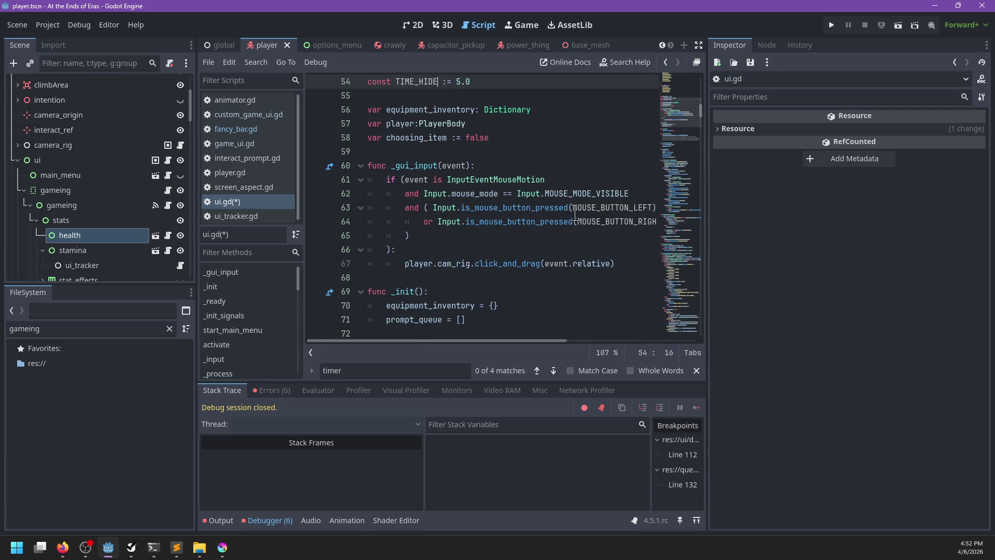
{"action": "type", "text": "TORIAL"}
{"action": "key", "text": "Escape"}
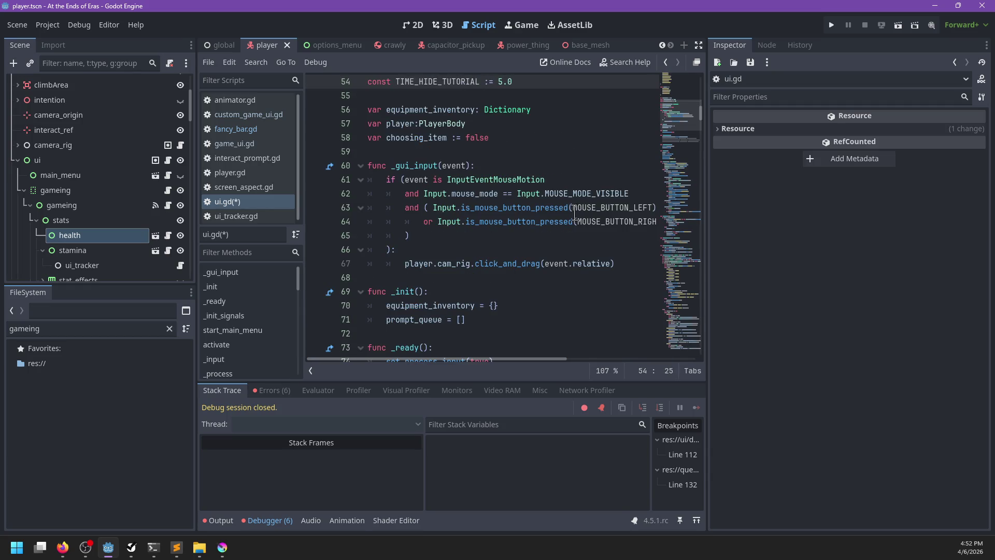
Delete the commented-out Global.connect lines in _init_signals and save the script.
{"action": "scroll", "coordinate": [534, 229], "scroll_direction": "down", "scroll_amount": 1}
{"action": "scroll", "coordinate": [534, 229], "scroll_direction": "down", "scroll_amount": 7}
{"action": "scroll", "coordinate": [534, 230], "scroll_direction": "up", "scroll_amount": 2}
{"action": "left_click_drag", "start_coordinate": [622, 239], "coordinate": [626, 191]}
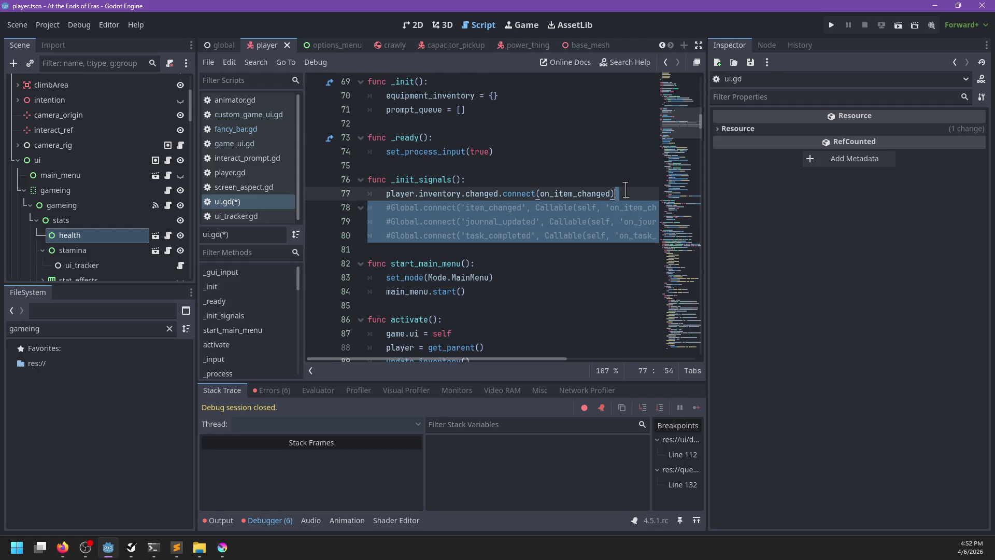
{"action": "scroll", "coordinate": [526, 253], "scroll_direction": "right", "scroll_amount": 4}
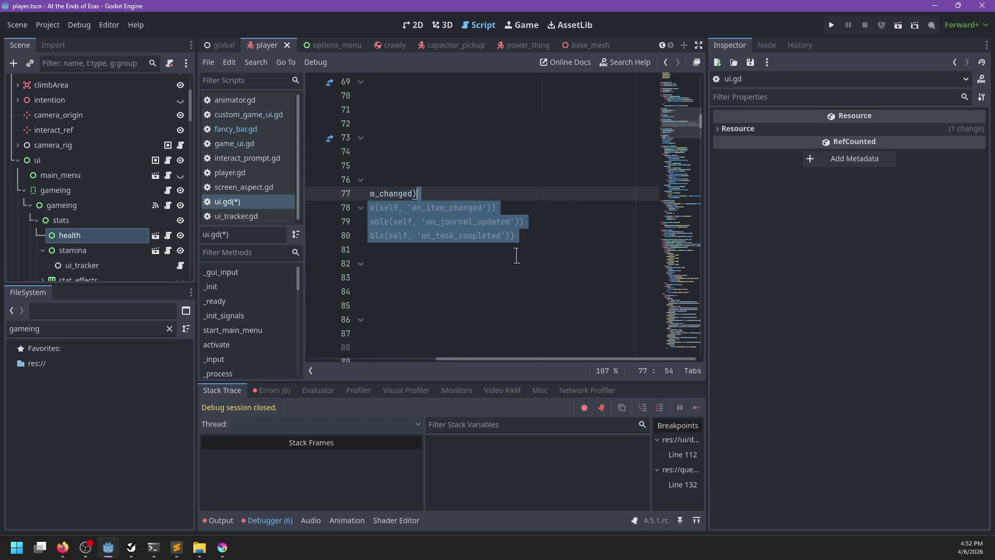
{"action": "scroll", "coordinate": [517, 255], "scroll_direction": "left", "scroll_amount": 4}
{"action": "key", "text": "Delete"}
{"action": "key", "text": "ctrl+s"}
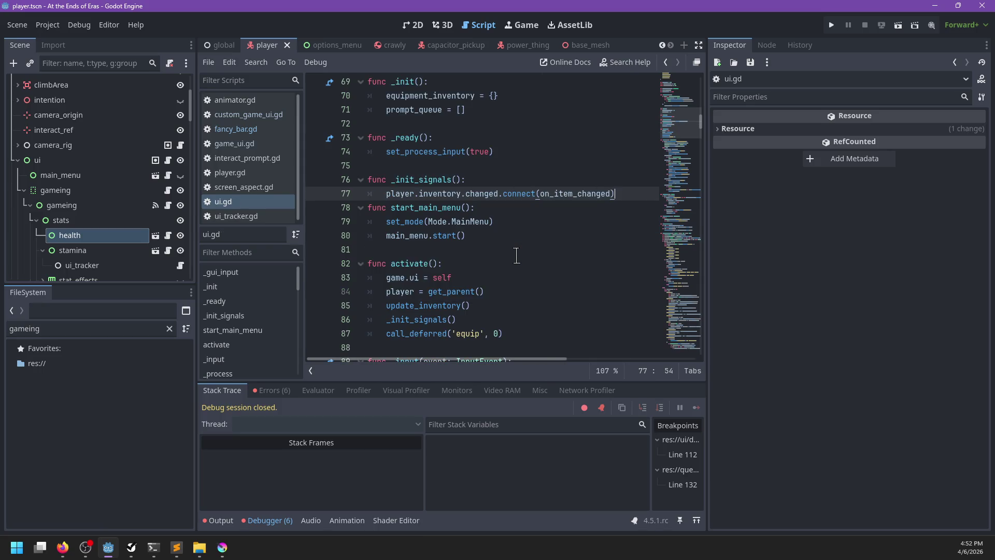
{"action": "key", "text": "Return"}
{"action": "key", "text": "ctrl+s"}
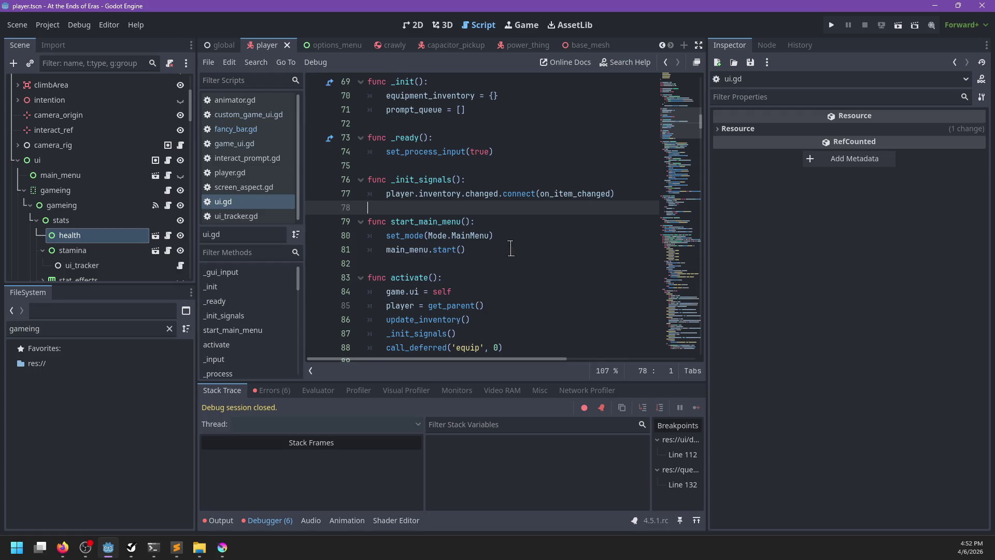
Look over on_item_changed and search ui.gd for 'health'.
{"action": "left_click", "coordinate": [567, 194], "text": "ctrl"}
{"action": "scroll", "coordinate": [531, 223], "scroll_direction": "down", "scroll_amount": 8}
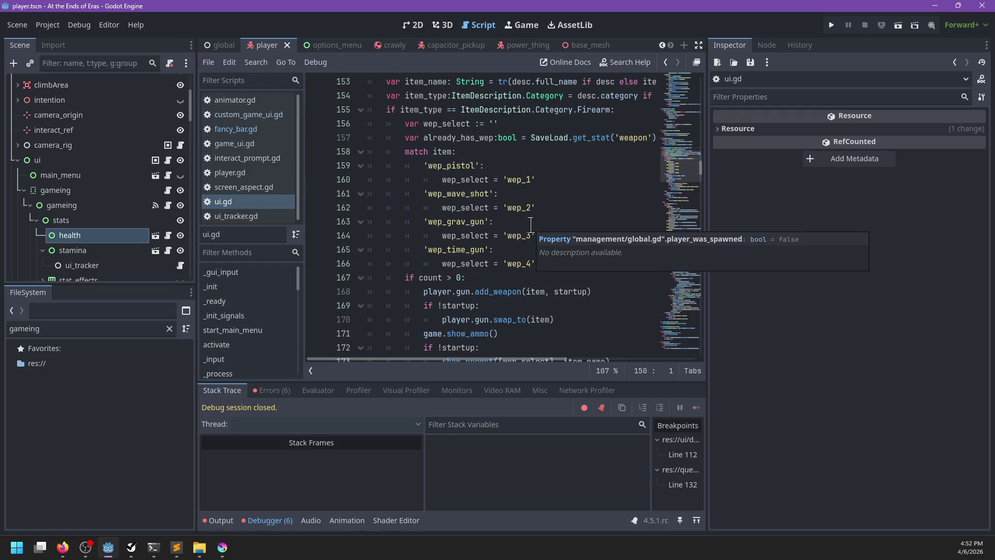
{"action": "scroll", "coordinate": [530, 224], "scroll_direction": "down", "scroll_amount": 20}
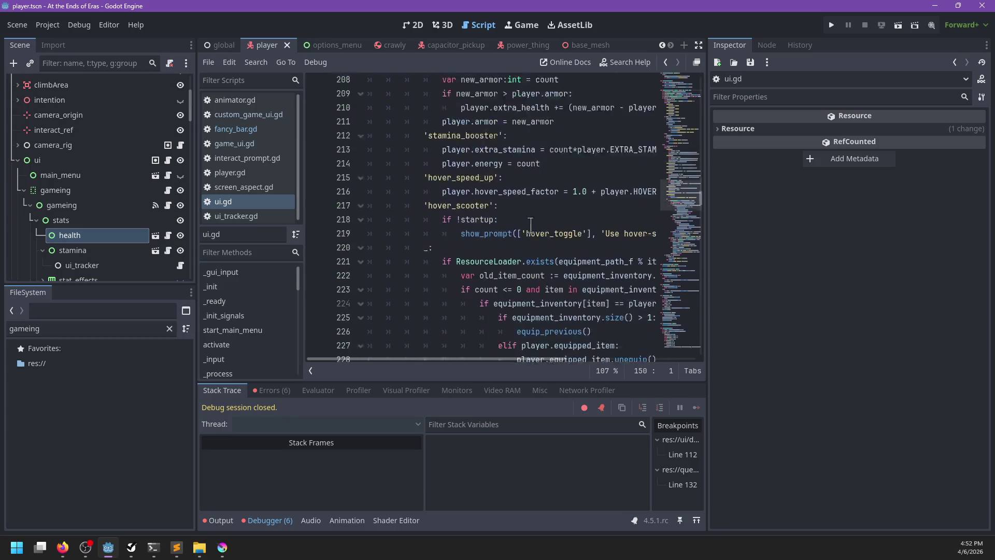
{"action": "scroll", "coordinate": [531, 224], "scroll_direction": "down", "scroll_amount": 11}
{"action": "key", "text": "ctrl+f"}
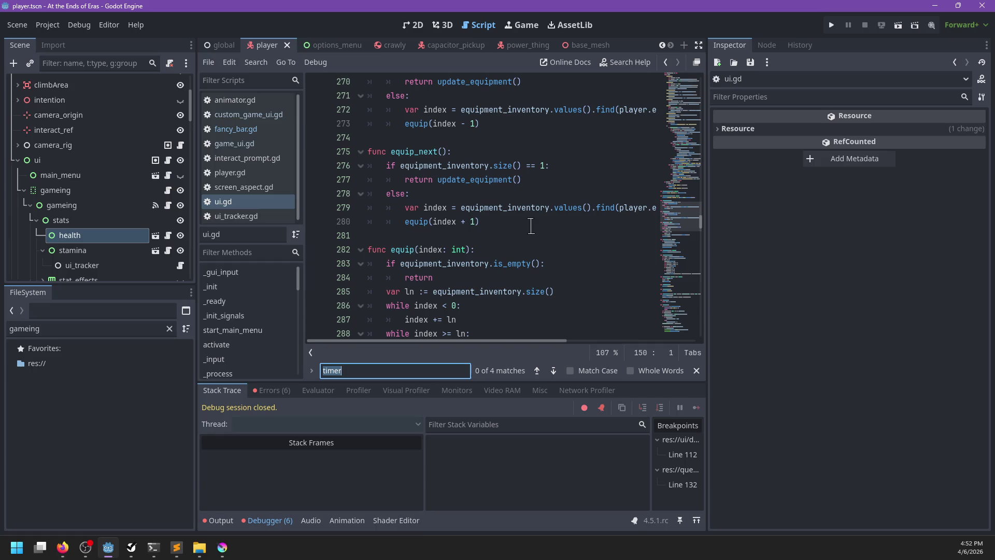
{"action": "type", "text": "health"}
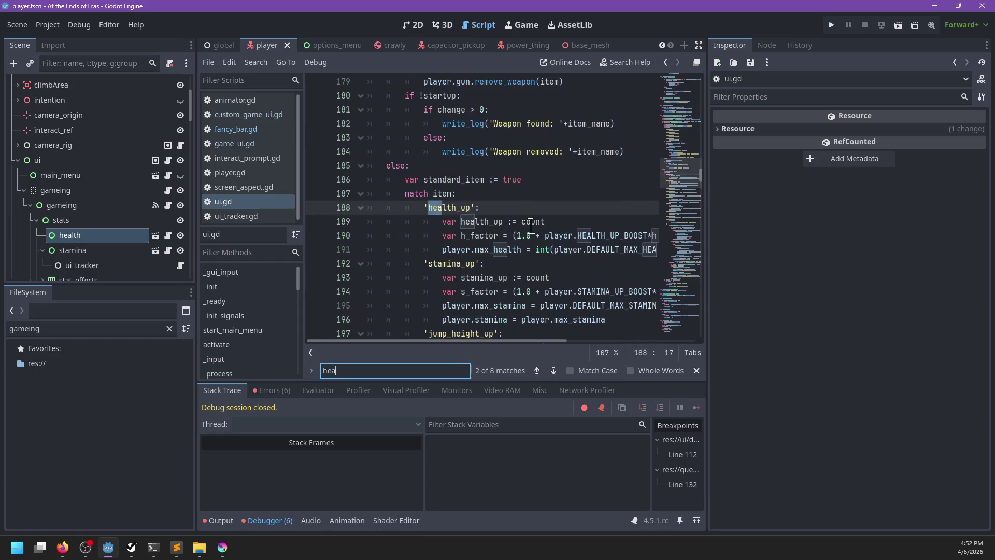
{"action": "key", "text": "Return"}
{"action": "key", "text": "Return"}
{"action": "key", "text": "Return"}
Check the 'fade_' and 'hide' matches, then return to the player scene's 2D layout.
{"action": "key", "text": "Return"}
{"action": "key", "text": "Return"}
{"action": "key", "text": "Return"}
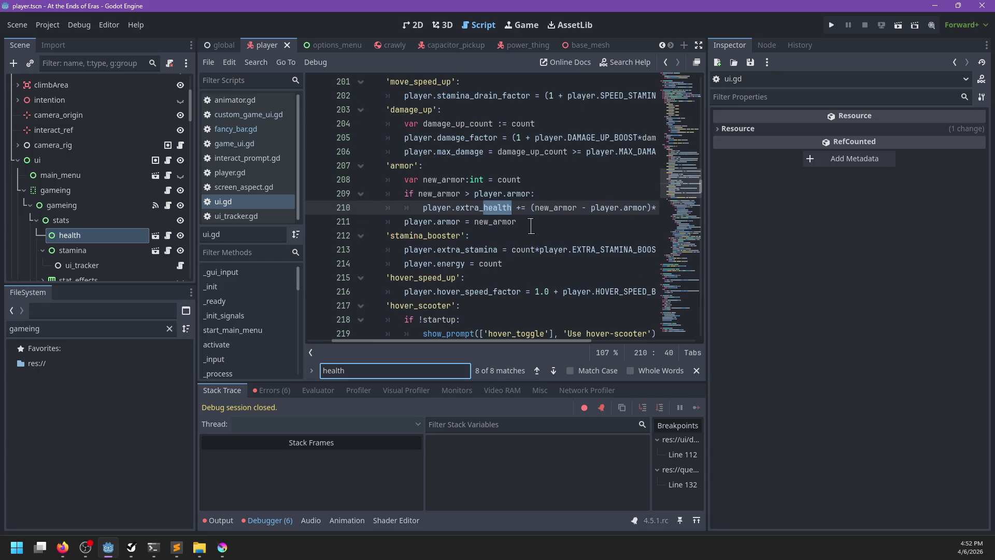
{"action": "key", "text": "BackSpace"}
{"action": "key", "text": "BackSpace"}
{"action": "key", "text": "BackSpace"}
{"action": "type", "text": "fa"}
{"action": "key", "text": "Return"}
{"action": "type", "text": "de_"}
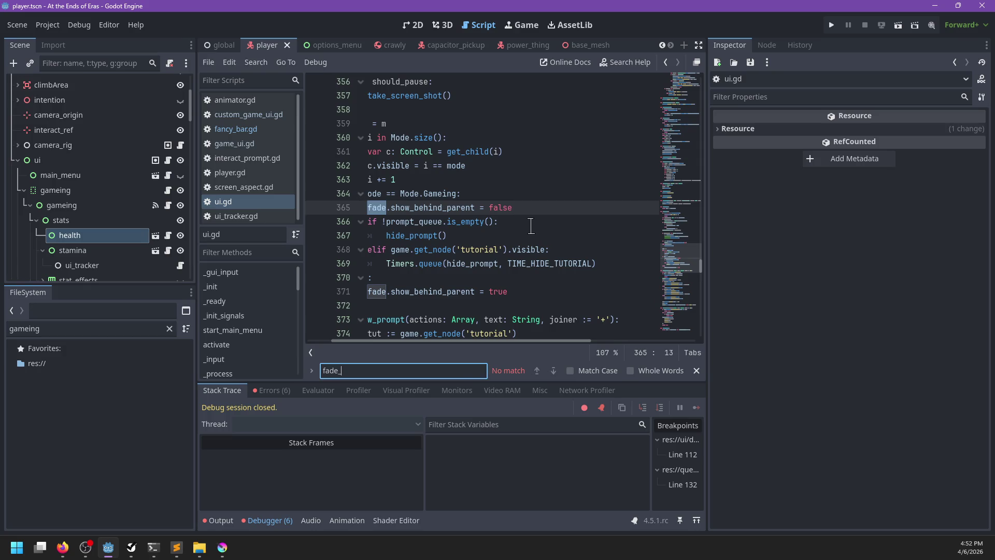
{"action": "key", "text": "BackSpace"}
{"action": "key", "text": "BackSpace"}
{"action": "key", "text": "BackSpace"}
{"action": "type", "text": "hide"}
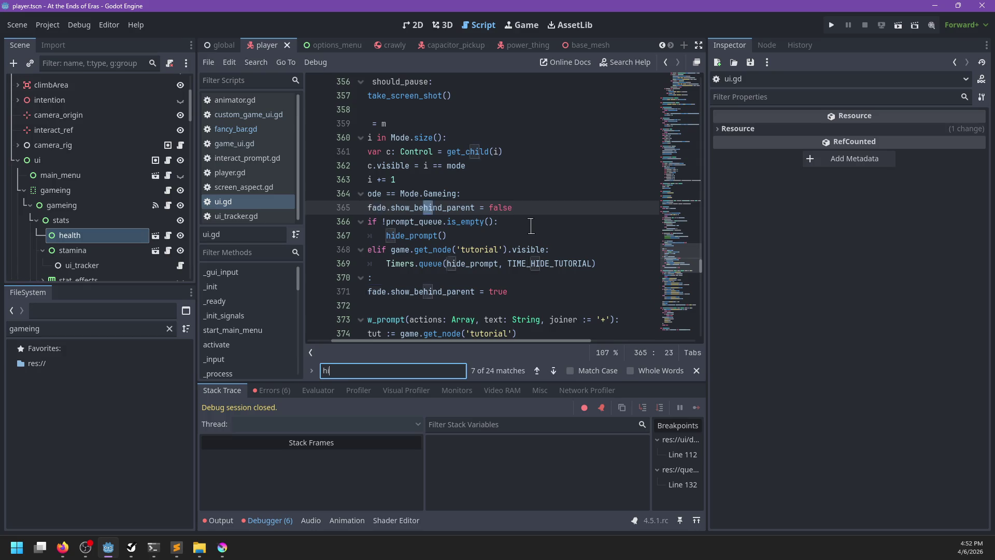
{"action": "key", "text": "Escape"}
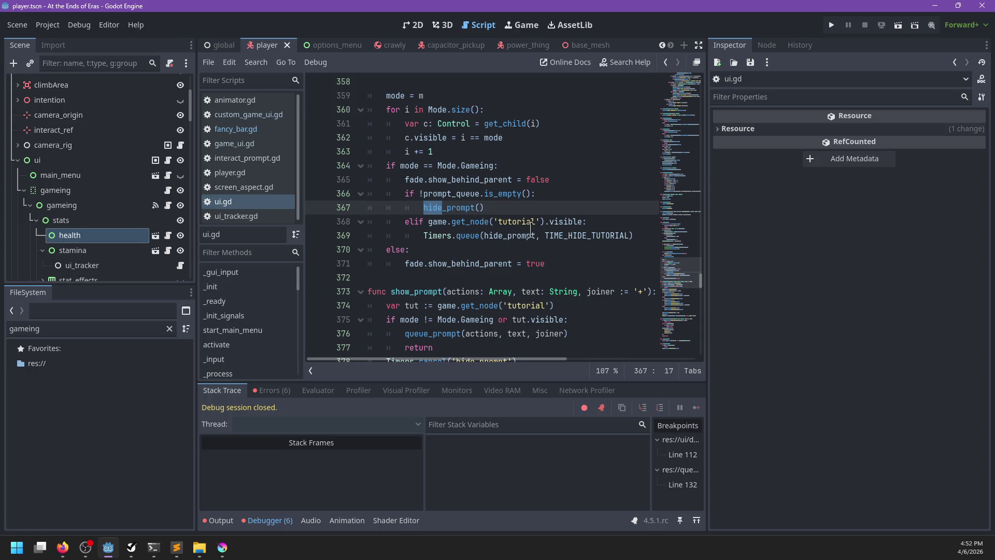
{"action": "left_click", "coordinate": [574, 190]}
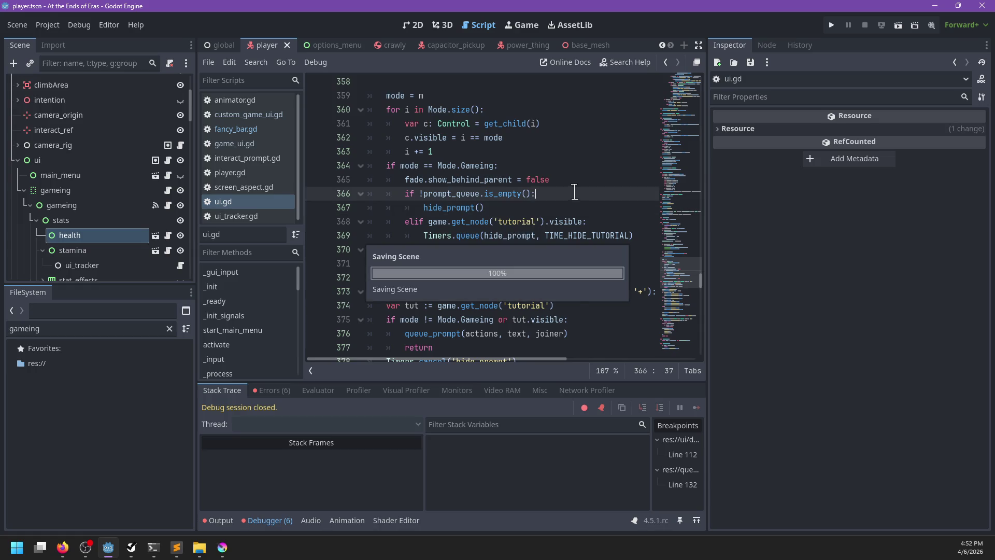
{"action": "left_click", "coordinate": [439, 29]}
{"action": "left_click", "coordinate": [415, 26]}
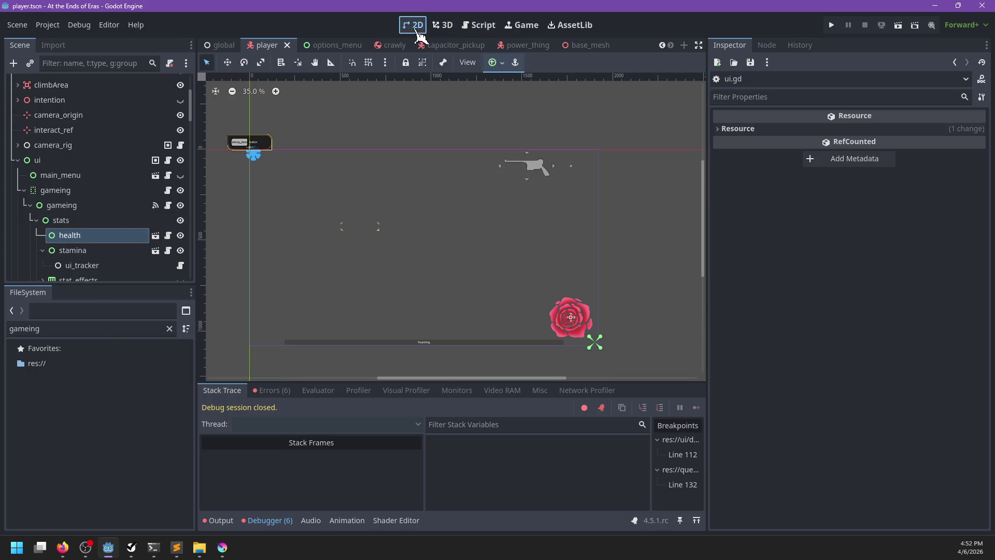
Change the health node's Time to Hide from 1.2 to -1.0 in the Inspector.
{"action": "left_click", "coordinate": [78, 250]}
{"action": "scroll", "coordinate": [303, 208], "scroll_direction": "up", "scroll_amount": 1}
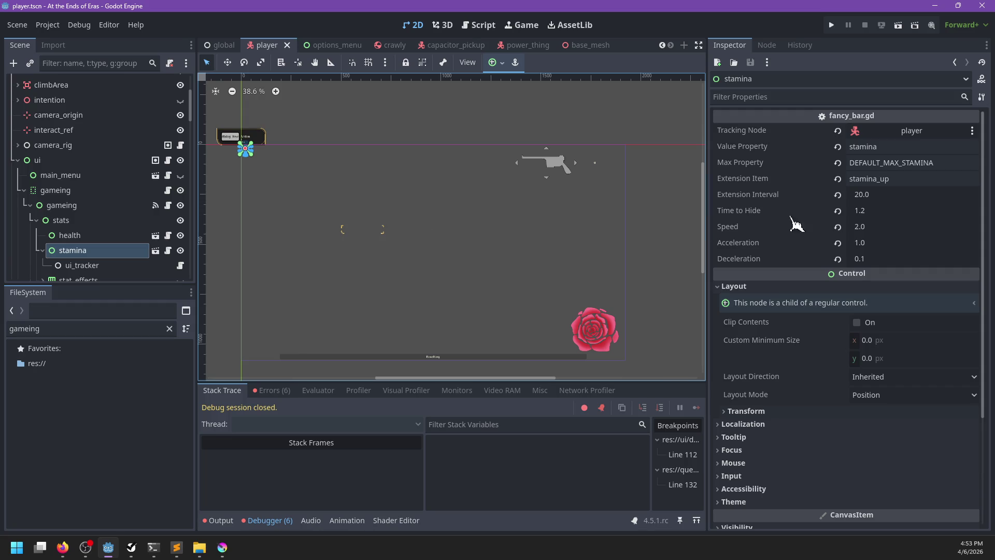
{"action": "left_click", "coordinate": [111, 235]}
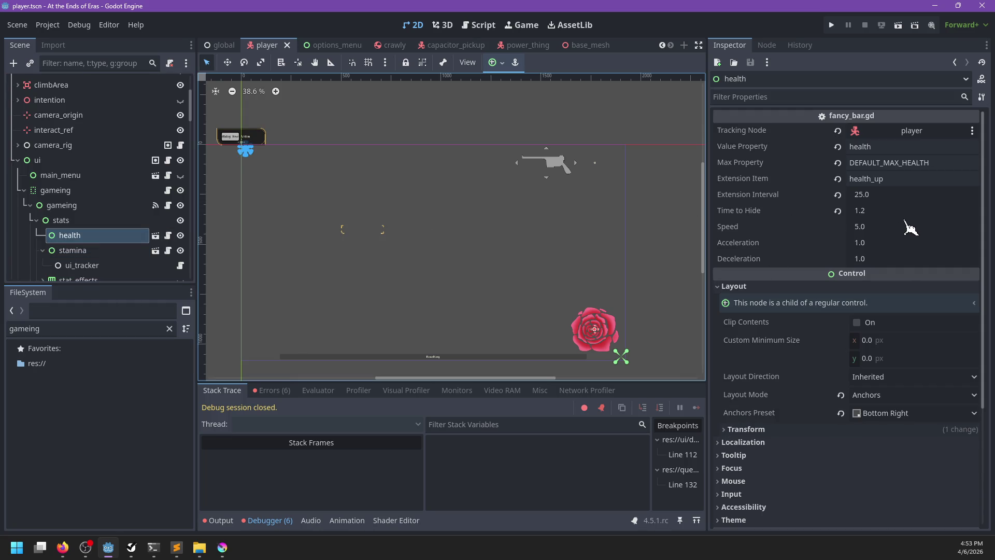
{"action": "left_click", "coordinate": [838, 210]}
{"action": "left_click", "coordinate": [877, 209]}
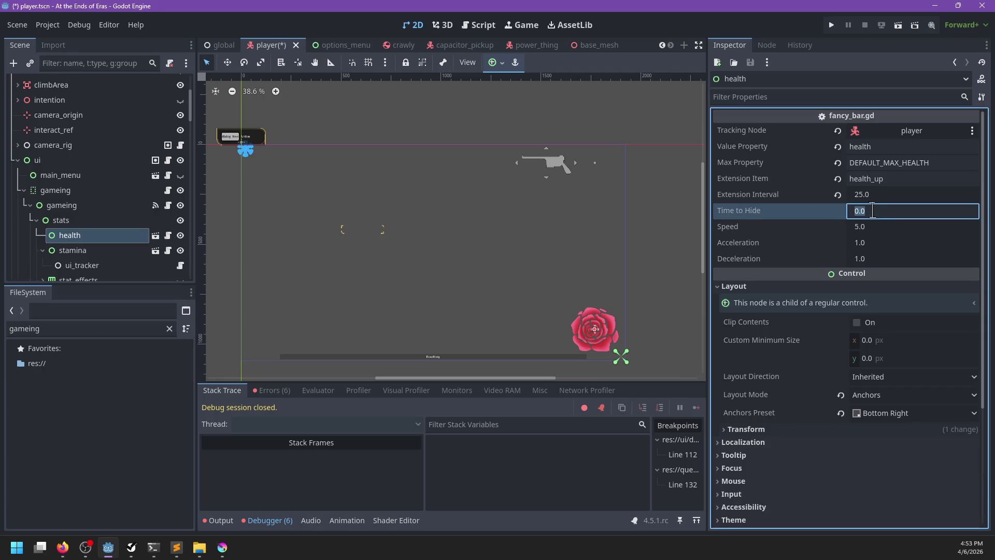
{"action": "key", "text": "Return"}
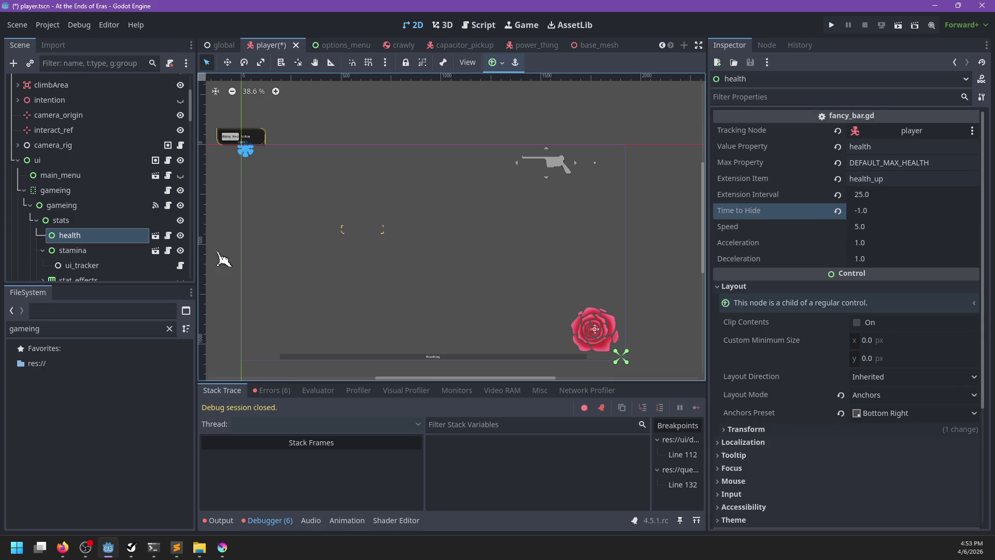
In fancy_bar.gd, add '> 0' to the time_to_hide check on line 51 and save.
{"action": "left_click", "coordinate": [168, 236]}
{"action": "key", "text": "ctrl+f"}
{"action": "type", "text": "time_to_hide := 0.0"}
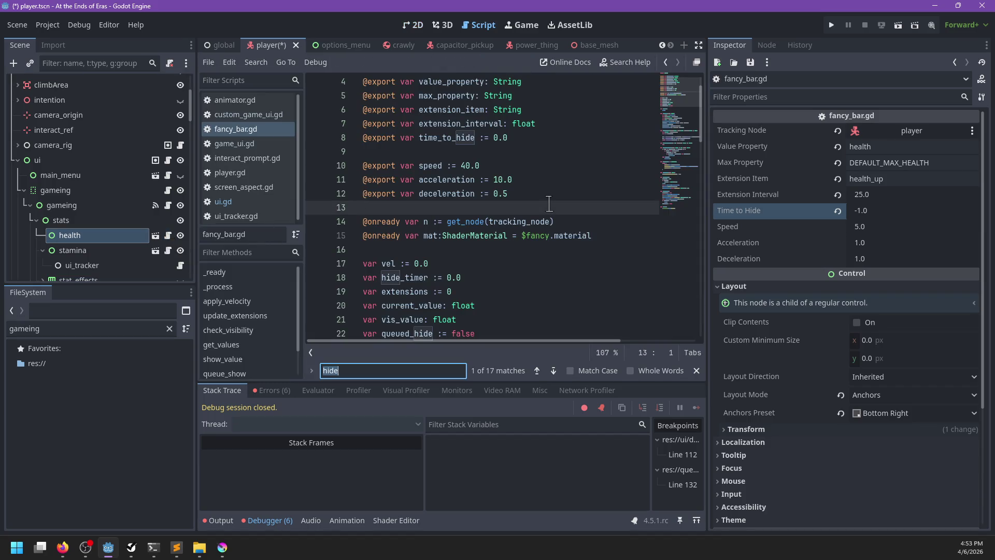
{"action": "left_click", "coordinate": [549, 208]}
{"action": "key", "text": "Escape"}
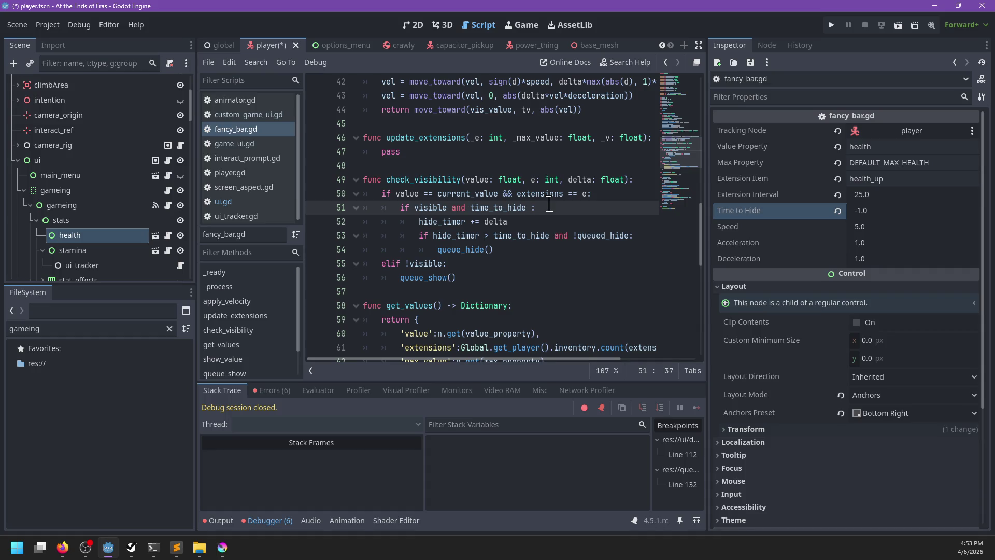
{"action": "key", "text": "ctrl+s"}
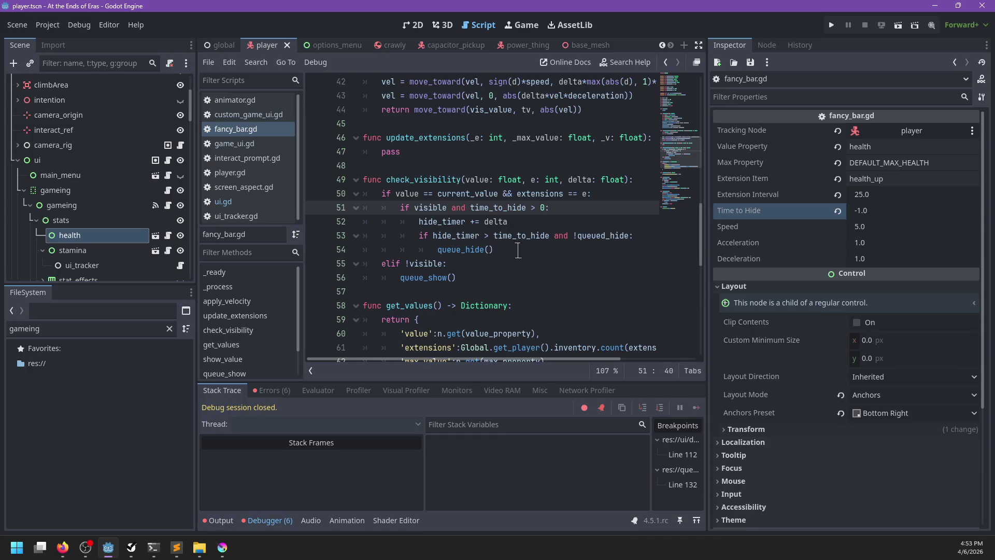
Return to the 2D view and launch the game with F5.
{"action": "scroll", "coordinate": [517, 251], "scroll_direction": "down", "scroll_amount": 3}
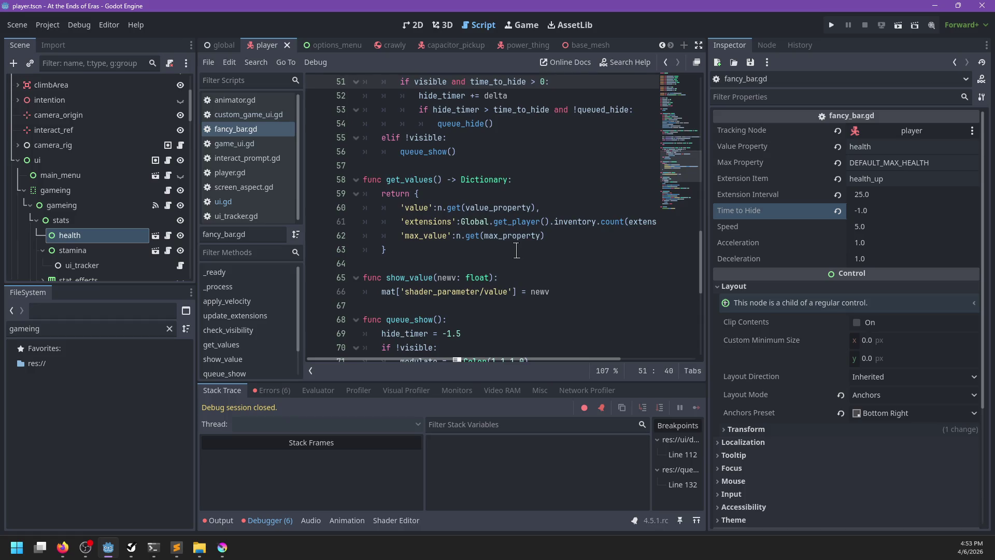
{"action": "scroll", "coordinate": [517, 250], "scroll_direction": "down", "scroll_amount": 3}
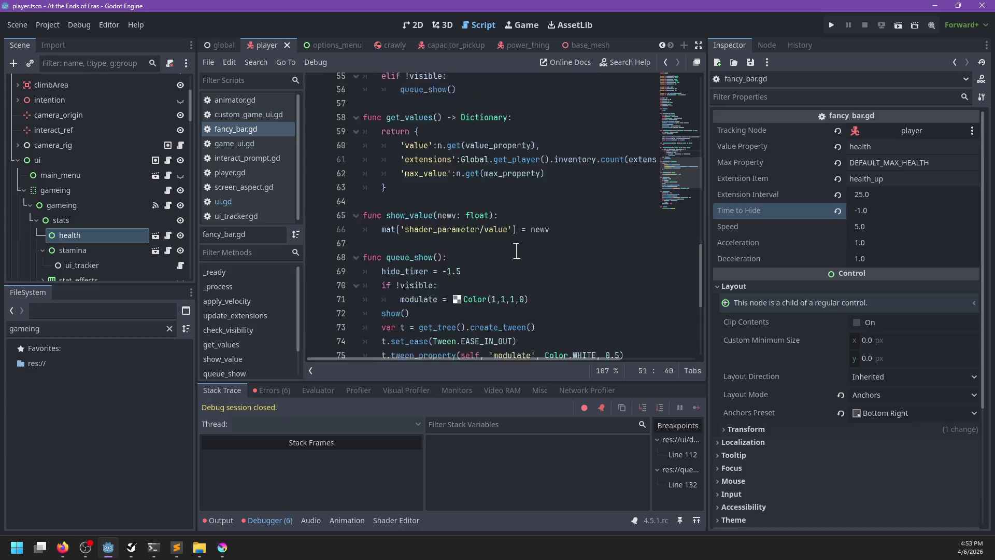
{"action": "scroll", "coordinate": [516, 252], "scroll_direction": "up", "scroll_amount": 3}
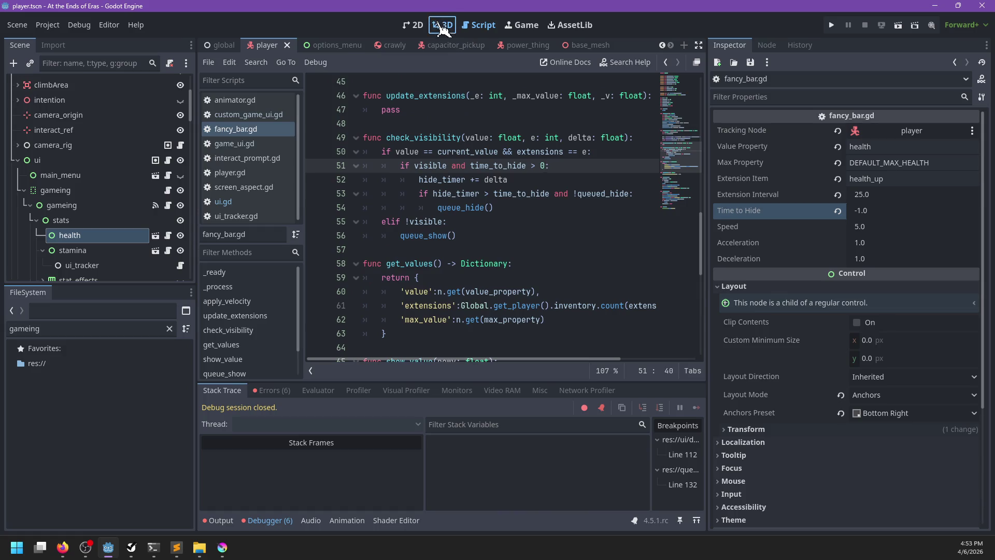
{"action": "left_click", "coordinate": [444, 25]}
{"action": "left_click", "coordinate": [413, 25]}
{"action": "key", "text": "F5"}
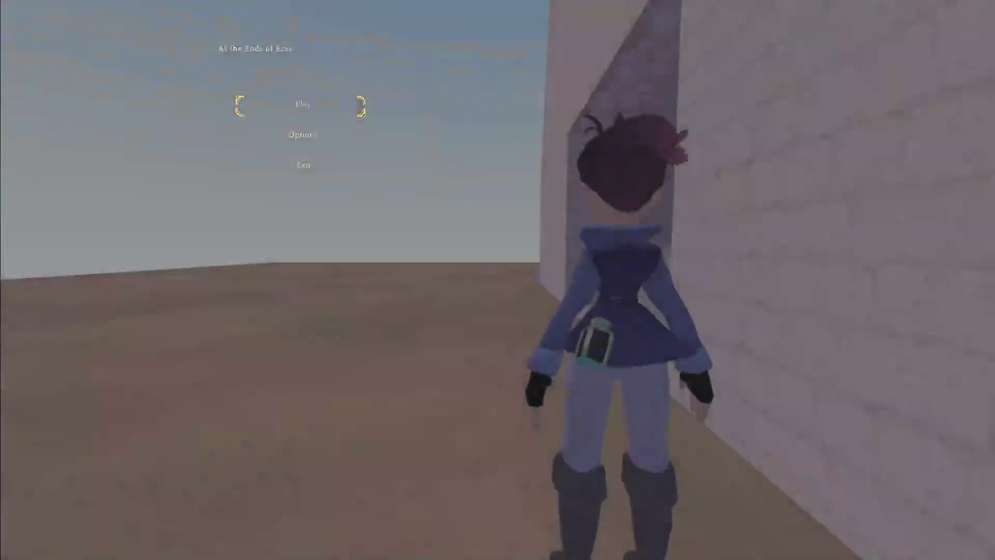
Run to the wall, climb across the roof, draw the gun with 1, then quit with F8.
{"action": "key", "text": "w"}
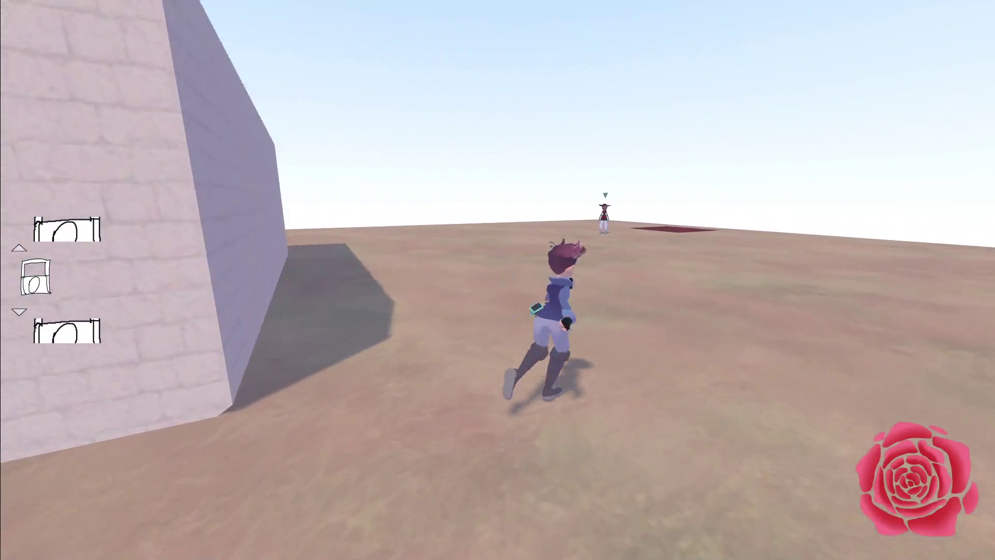
{"action": "key", "text": "w"}
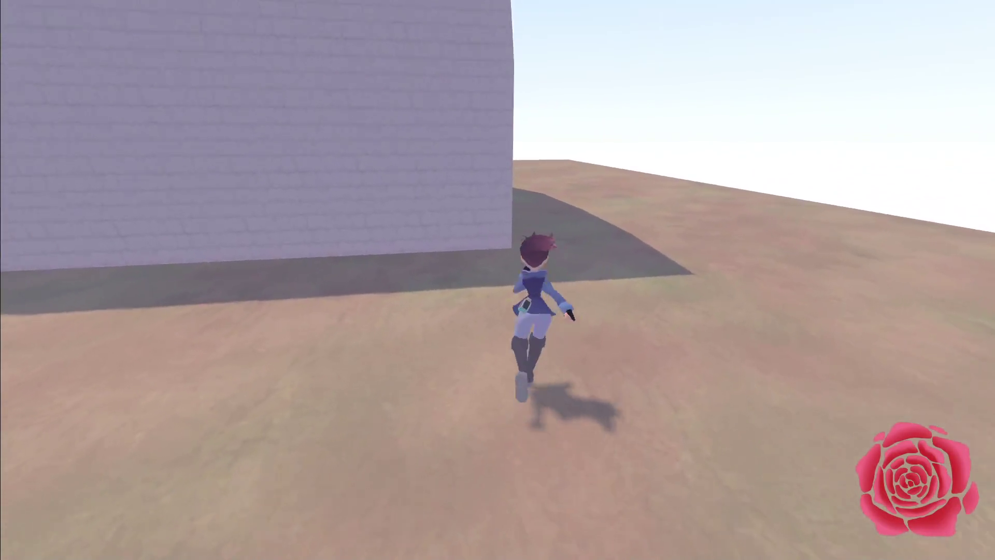
{"action": "key", "text": "w"}
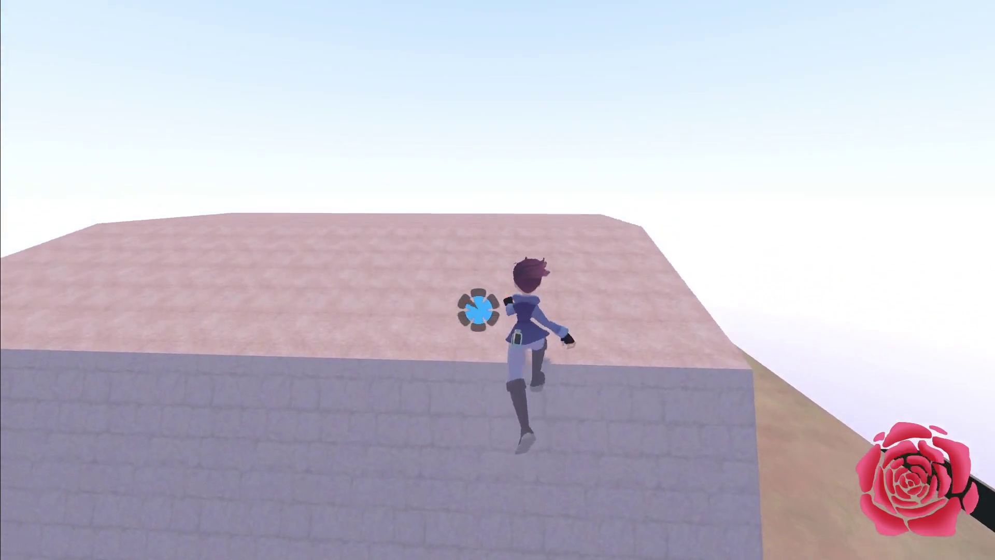
{"action": "key", "text": "w"}
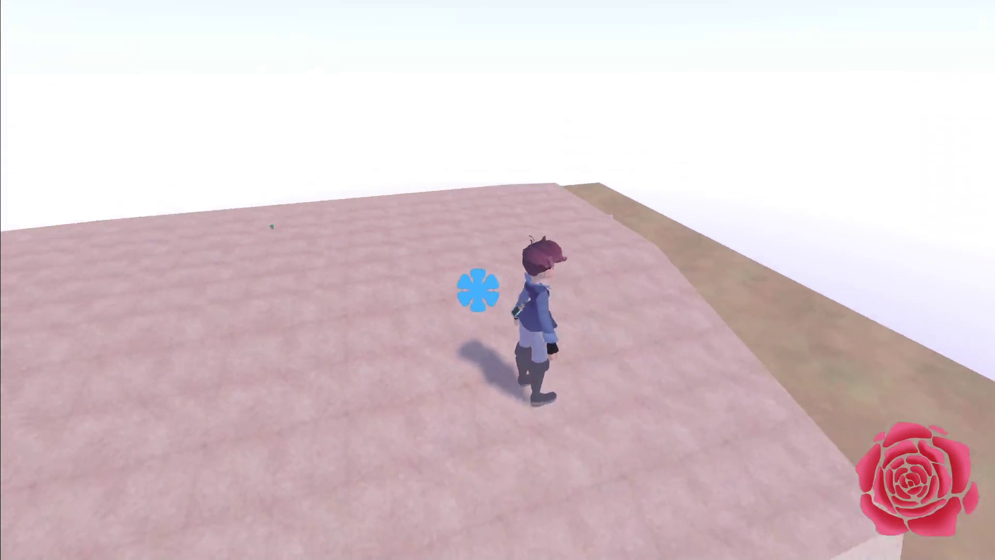
{"action": "key", "text": "w"}
{"action": "key", "text": "1"}
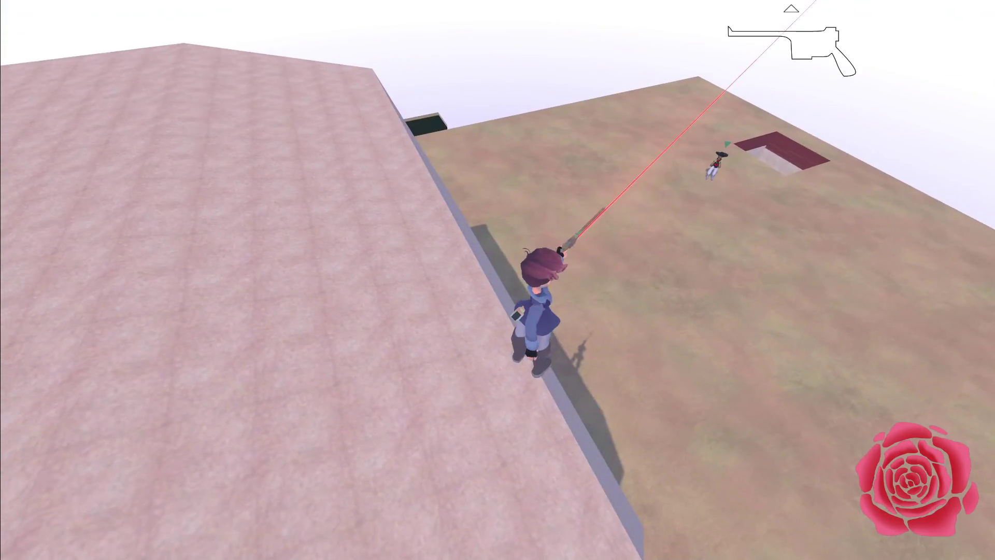
{"action": "key", "text": "Escape"}
{"action": "key", "text": "F8"}
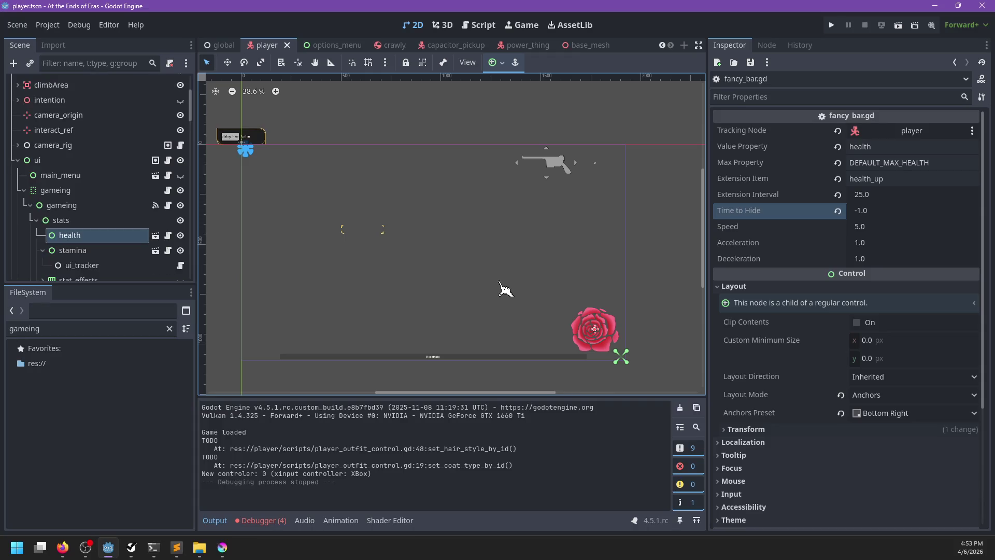
Search the scripts for 'ammo' references, starting from fancy_bar.gd and ui.gd.
{"action": "left_click", "coordinate": [444, 25]}
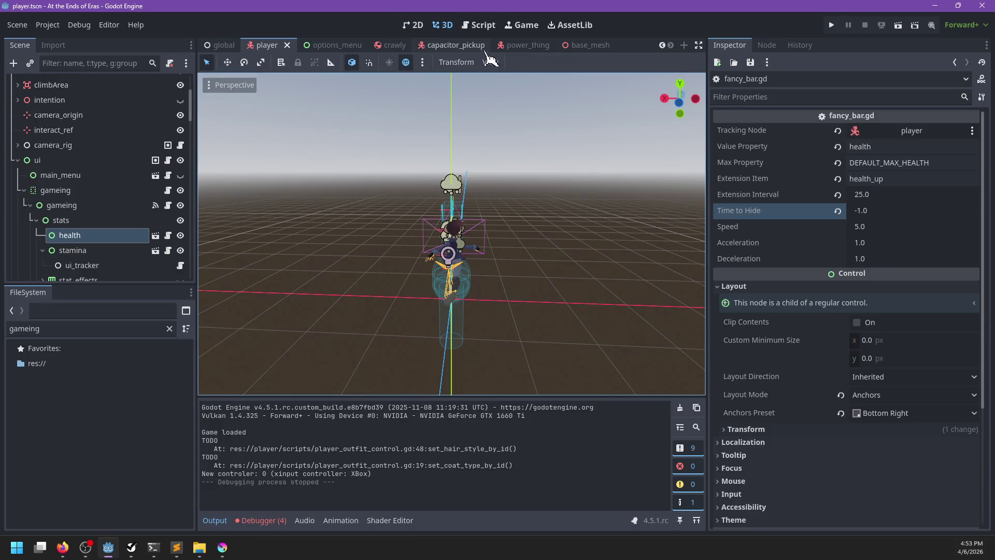
{"action": "left_click", "coordinate": [479, 25]}
{"action": "key", "text": "ctrl+f"}
{"action": "type", "text": "ammo"}
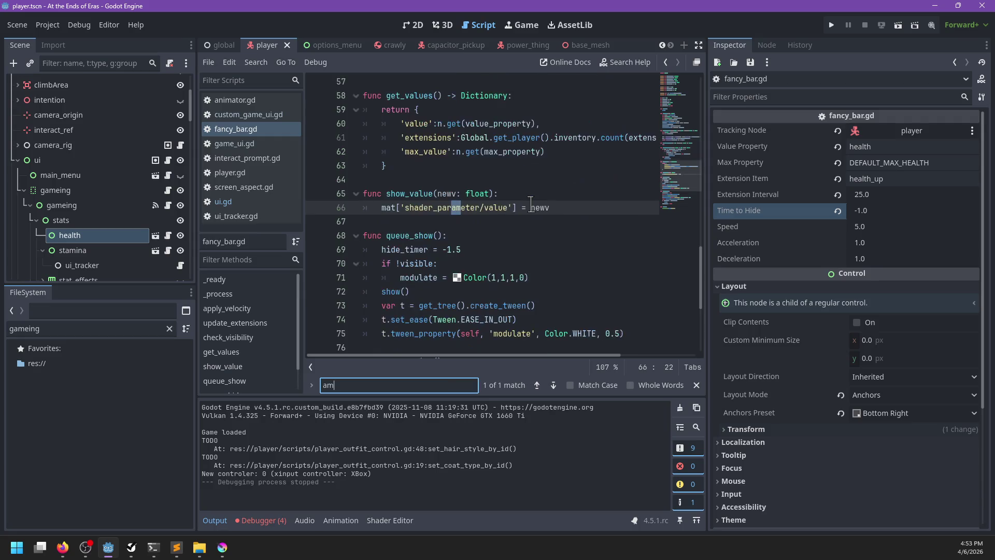
{"action": "left_click", "coordinate": [228, 201]}
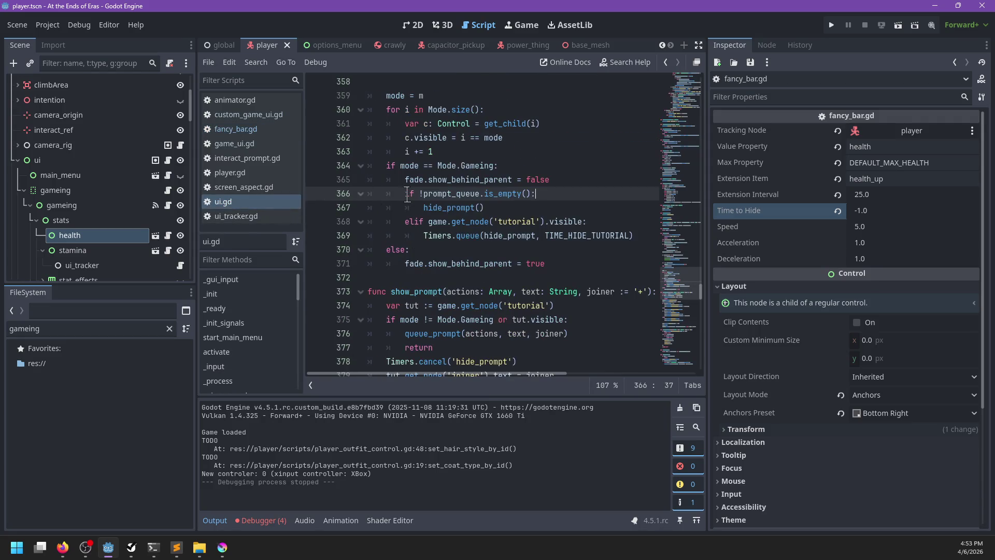
{"action": "key", "text": "Escape"}
Open game_ui.gd and locate the show_ammo and hide_ammo functions around lines 73-78.
{"action": "left_click", "coordinate": [168, 205]}
{"action": "left_click", "coordinate": [464, 181]}
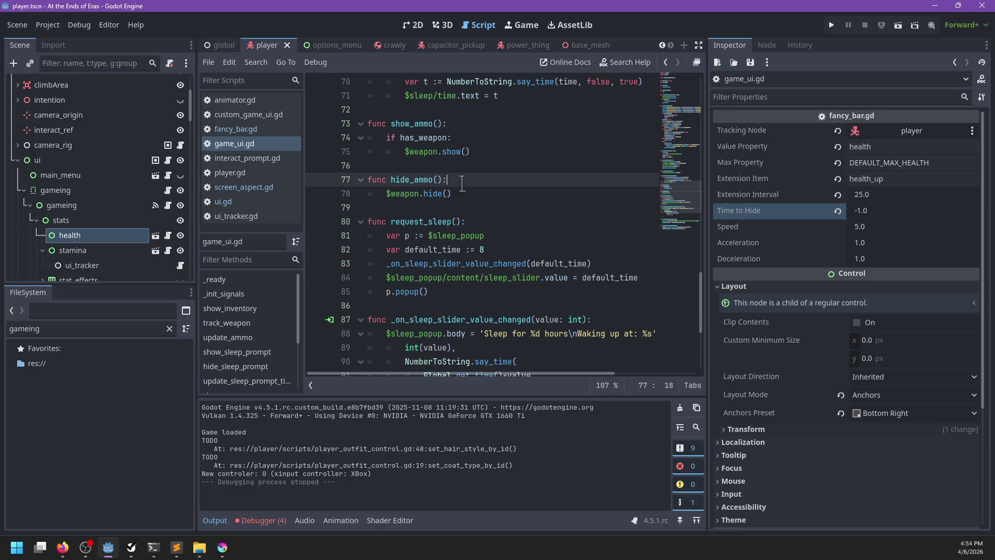
{"action": "key", "text": "ctrl+f"}
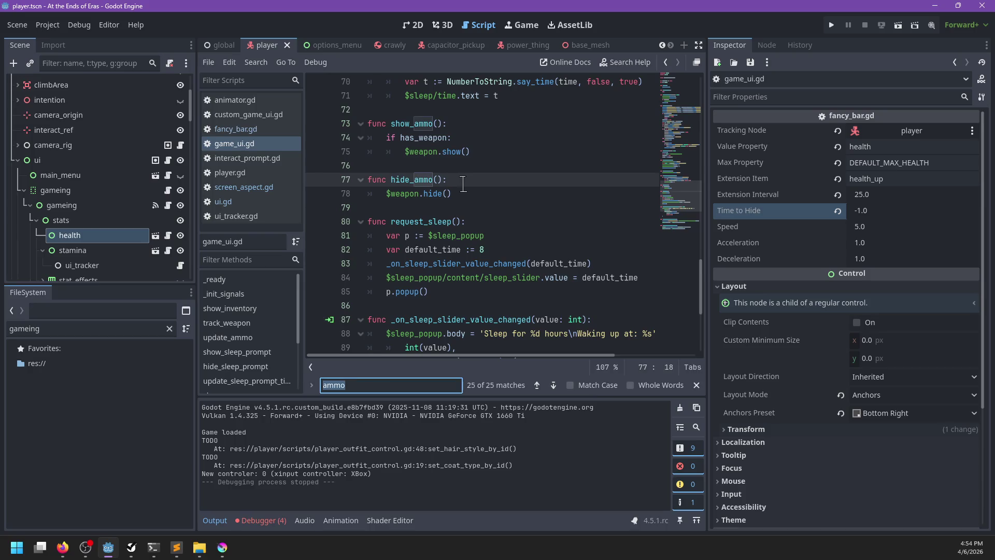
{"action": "key", "text": "Escape"}
{"action": "left_click", "coordinate": [470, 188]}
{"action": "mouse_move", "coordinate": [472, 197]}
{"action": "left_mouse_down"}
{"action": "mouse_move", "coordinate": [456, 139]}
{"action": "mouse_move", "coordinate": [478, 106]}
{"action": "left_mouse_up"}
{"action": "scroll", "coordinate": [509, 152], "scroll_direction": "up", "scroll_amount": 1}
{"action": "left_click", "coordinate": [499, 197]}
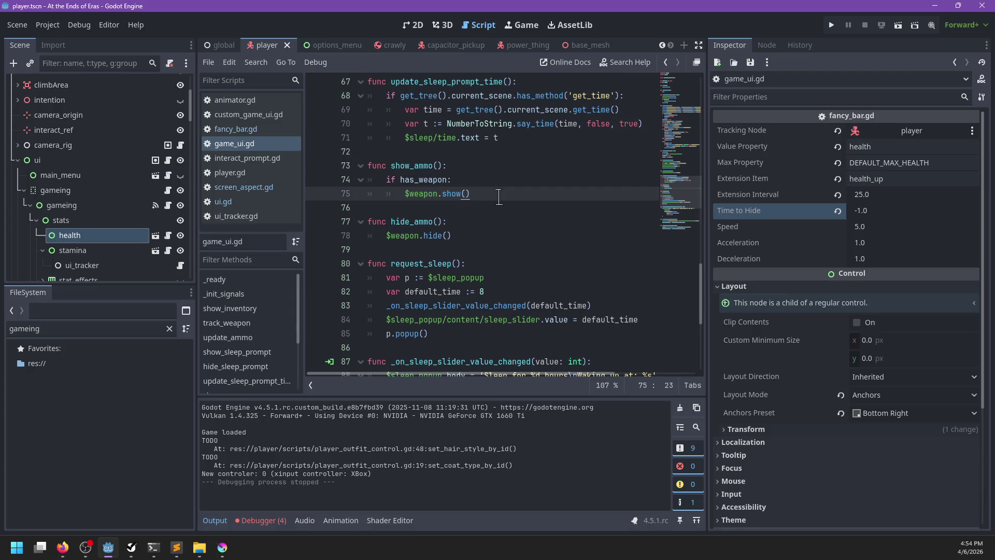
Rename show_ammo to show_weapon (definition and line 52 call) and hide_ammo to hide_weapon.
{"action": "double_click", "coordinate": [421, 165]}
{"action": "key", "text": "ctrl+d"}
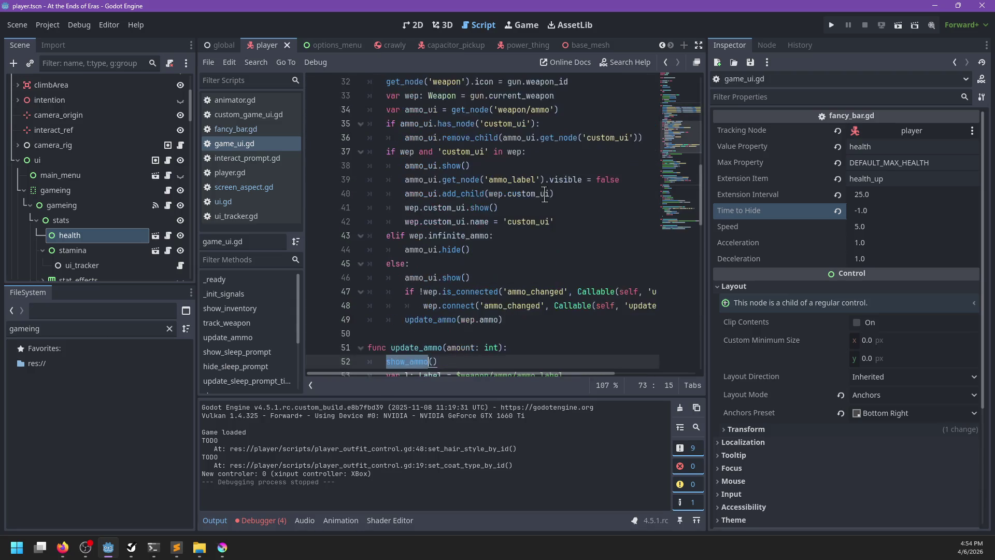
{"action": "type", "text": "show_weapon():"}
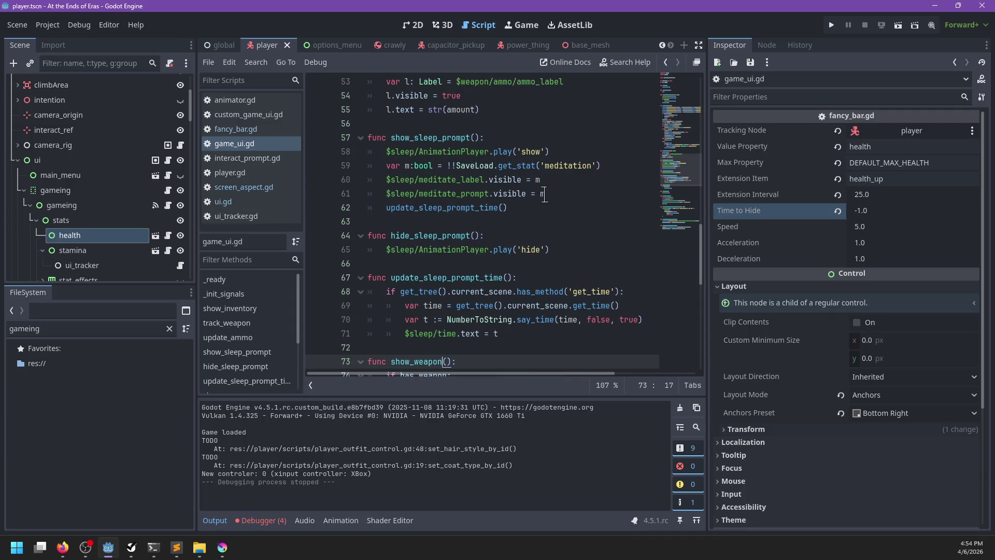
{"action": "scroll", "coordinate": [545, 194], "scroll_direction": "down", "scroll_amount": 3}
{"action": "double_click", "coordinate": [421, 295]}
{"action": "type", "text": "hide_weapon"}
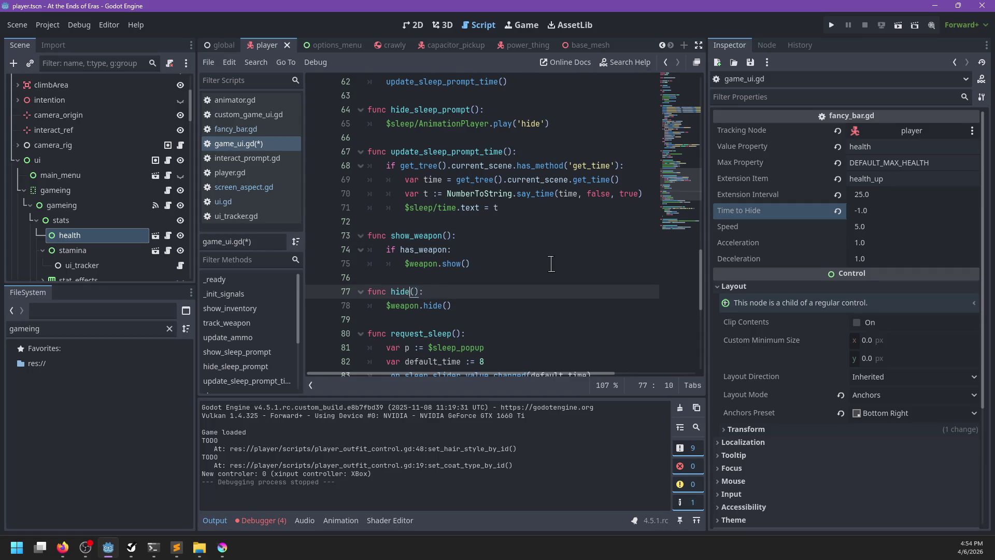
Search game_ui.gd for hide_weapon to verify the rename, then save the script.
{"action": "key", "text": "ctrl+f"}
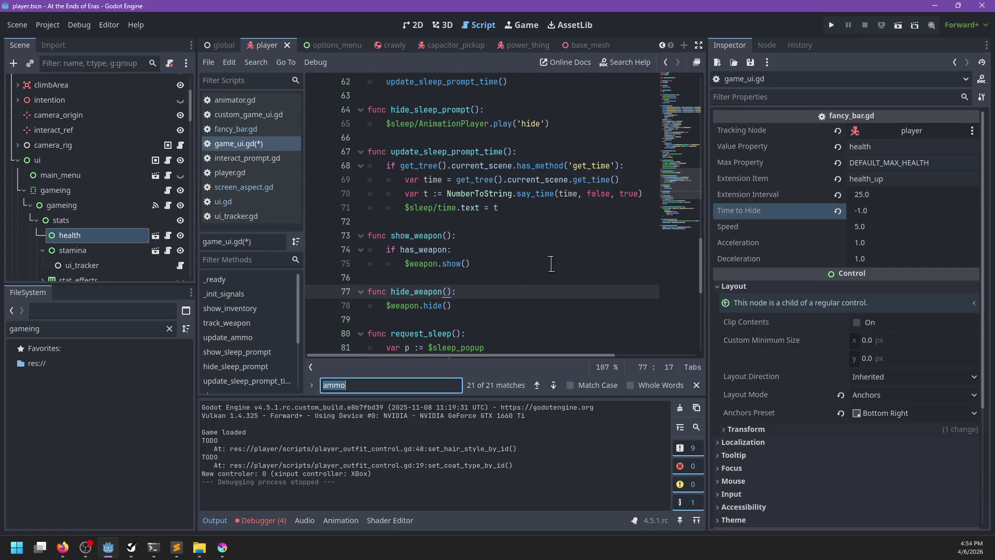
{"action": "type", "text": "hiude"}
{"action": "key", "text": "BackSpace"}
{"action": "key", "text": "BackSpace"}
{"action": "key", "text": "BackSpace"}
{"action": "type", "text": "de_weapon"}
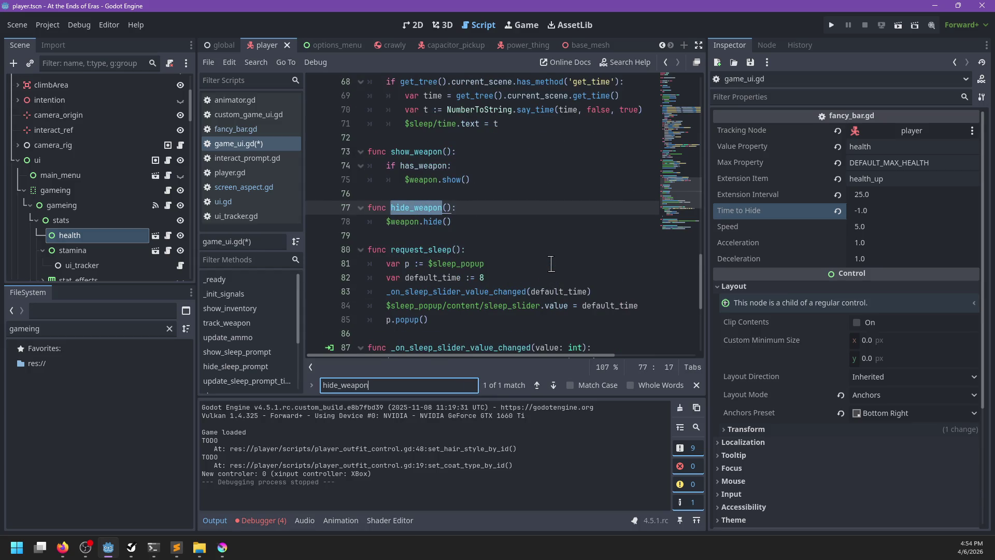
{"action": "key", "text": "Escape"}
{"action": "left_click_drag", "start_coordinate": [479, 228], "coordinate": [474, 197]}
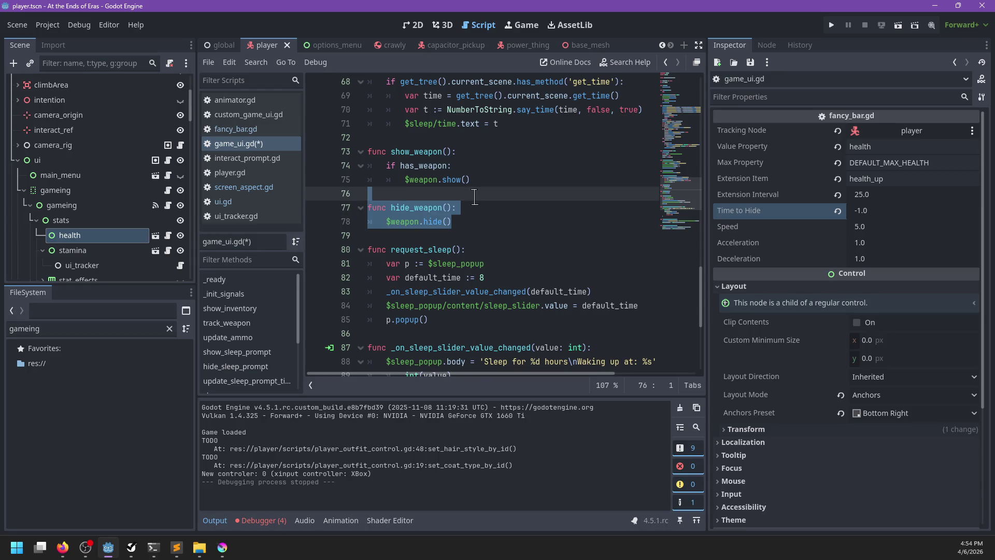
{"action": "key", "text": "ctrl+s"}
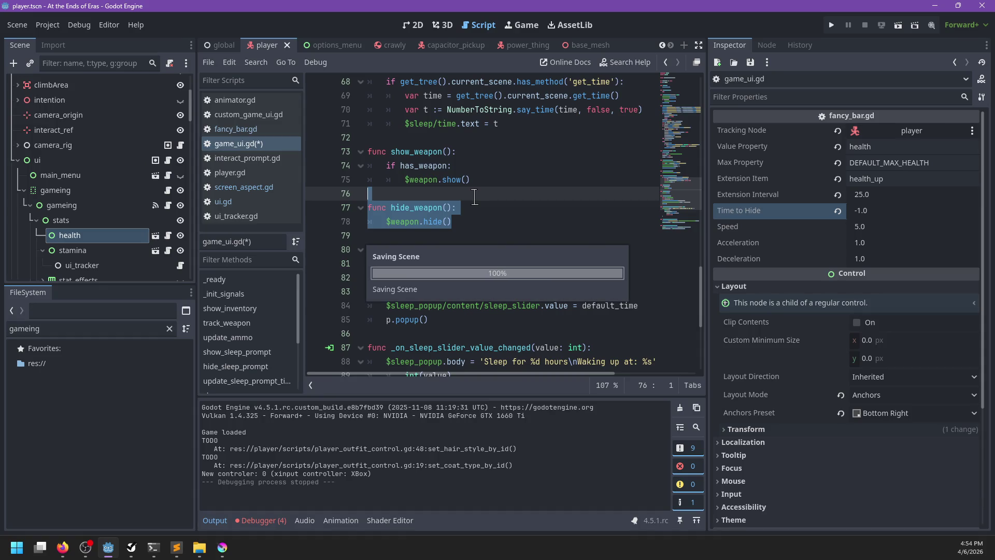
Jump to the hide_weapon match once more, then open the ui node's script ui.gd.
{"action": "key", "text": "ctrl+f"}
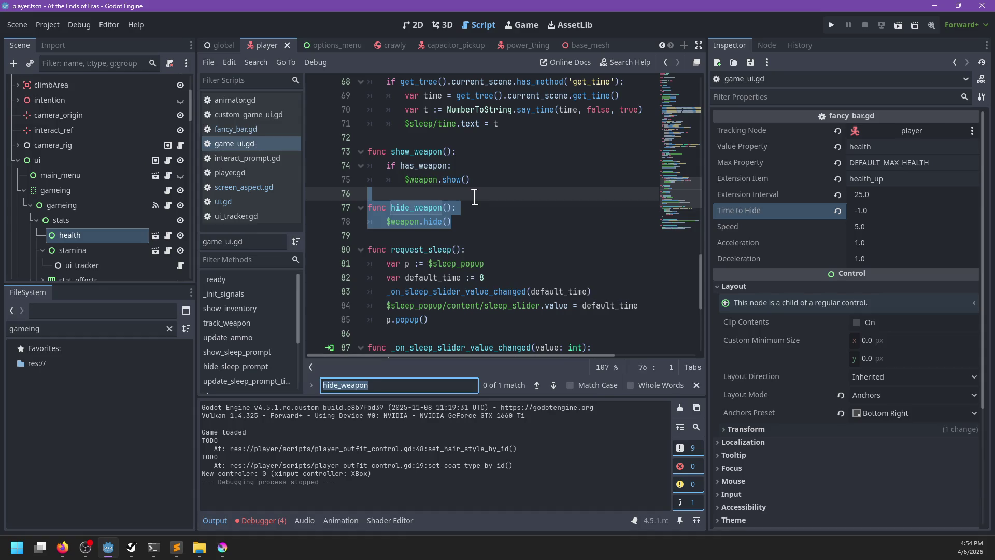
{"action": "key", "text": "Return"}
{"action": "key", "text": "Escape"}
{"action": "key", "text": "ctrl+f"}
{"action": "key", "text": "Escape"}
{"action": "left_click", "coordinate": [167, 160]}
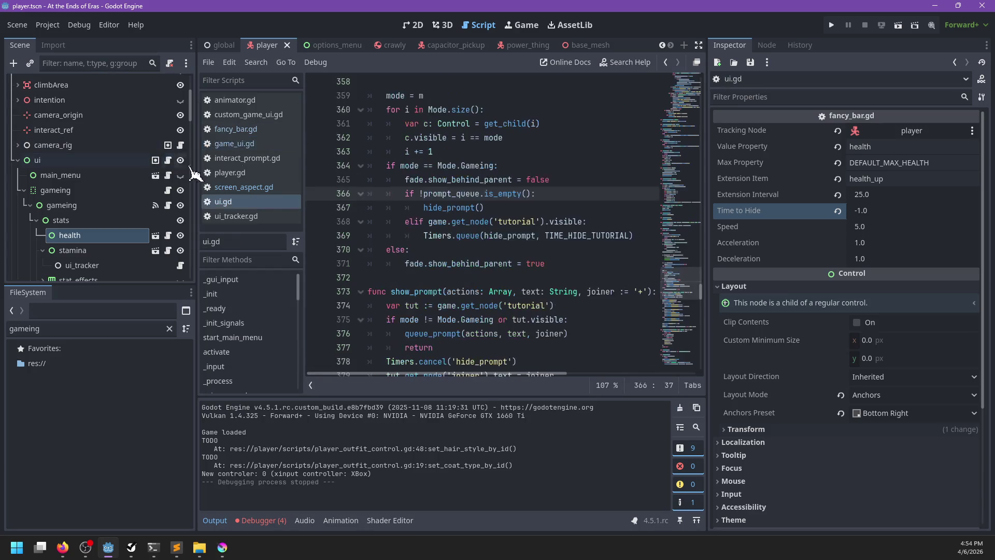
{"action": "key", "text": "Up"}
Bring the Sublime Text project window forward for project-wide find and replace.
{"action": "mouse_move", "coordinate": [177, 547]}
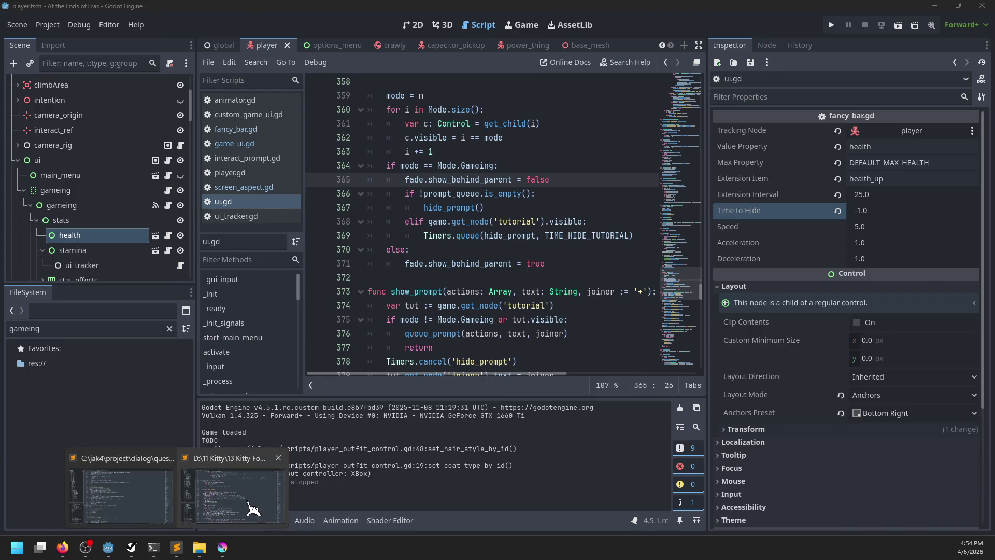
{"action": "left_click", "coordinate": [252, 508]}
{"action": "key", "text": "ctrl+shift+f"}
Find show_ammo, filter to *.gd, replace with show_weapon, and confirm the 2 replacements.
{"action": "type", "text": "show_ammo"}
{"action": "key", "text": "Tab"}
{"action": "type", "text": "*"}
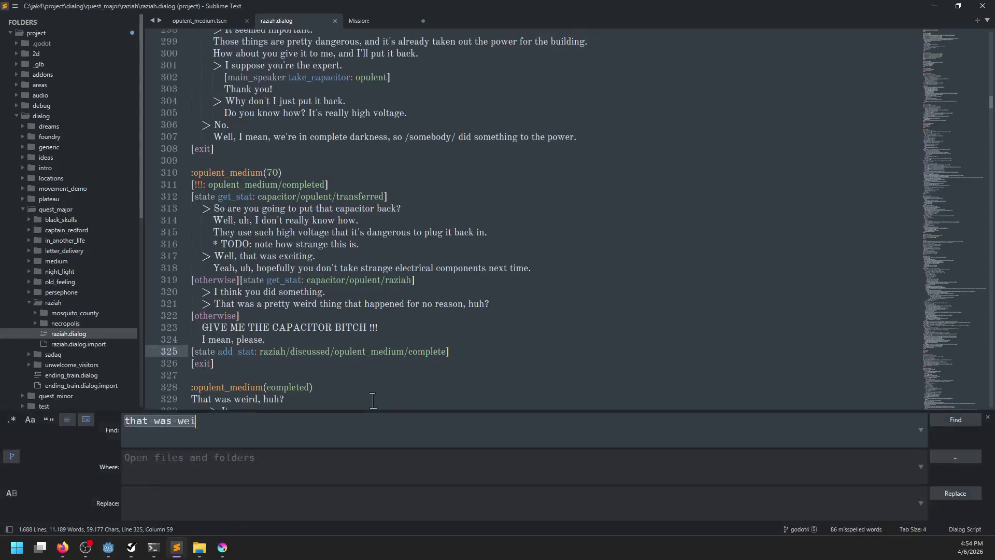
{"action": "type", "text": "show_ammo"}
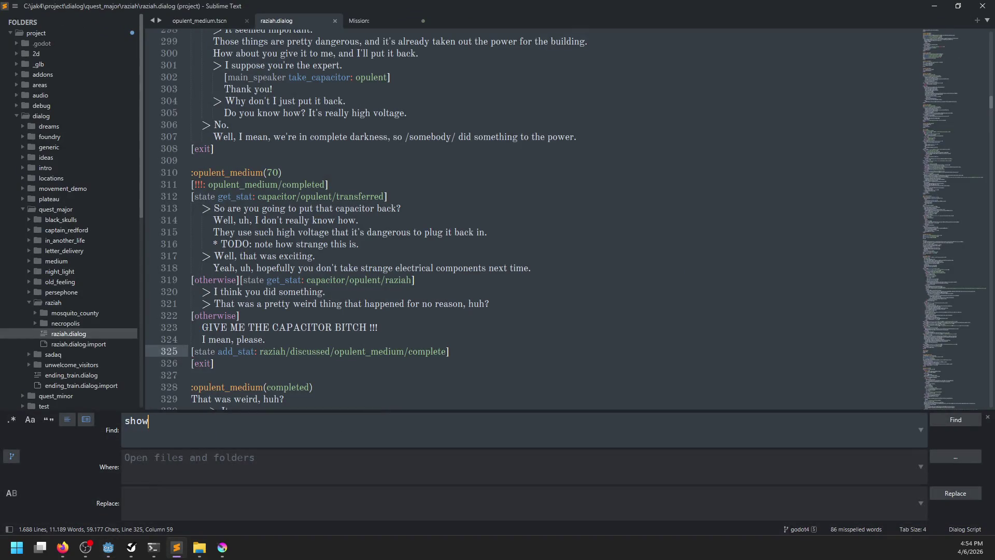
{"action": "key", "text": "Tab"}
{"action": "type", "text": "show"}
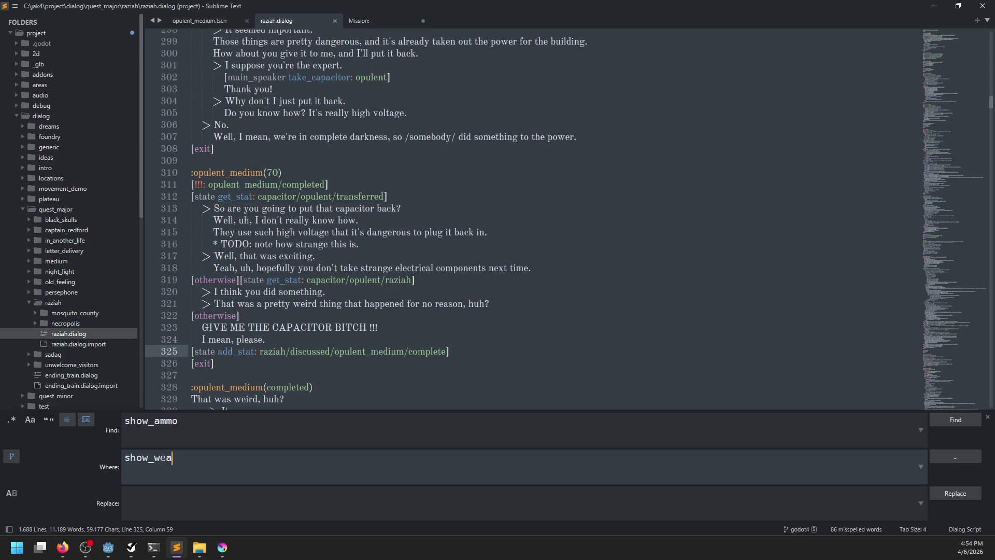
{"action": "key", "text": "ctrl+a"}
{"action": "key", "text": "ctrl+x"}
{"action": "type", "text": "*.gd"}
{"action": "left_click", "coordinate": [440, 498]}
{"action": "key", "text": "ctrl+v"}
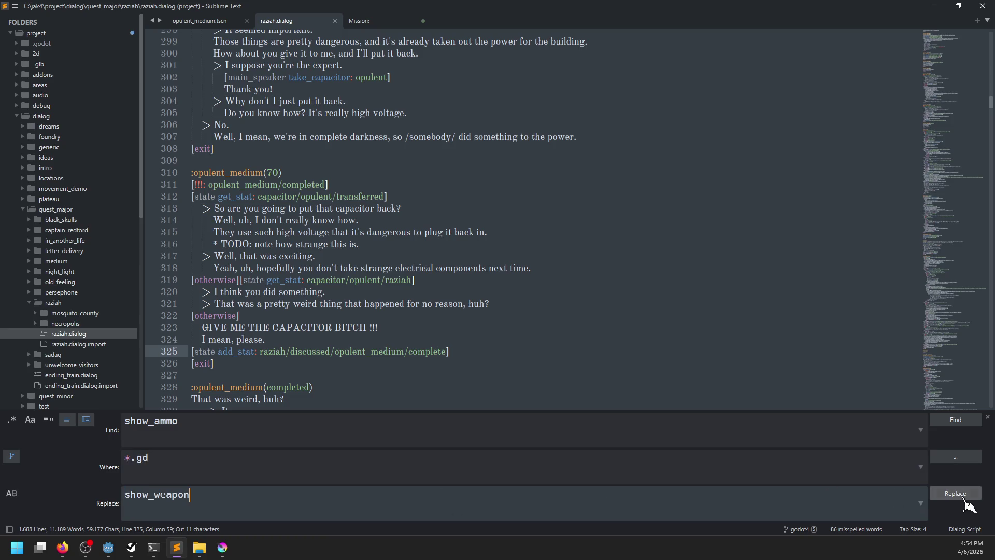
{"action": "left_click", "coordinate": [963, 495]}
{"action": "left_click", "coordinate": [518, 271]}
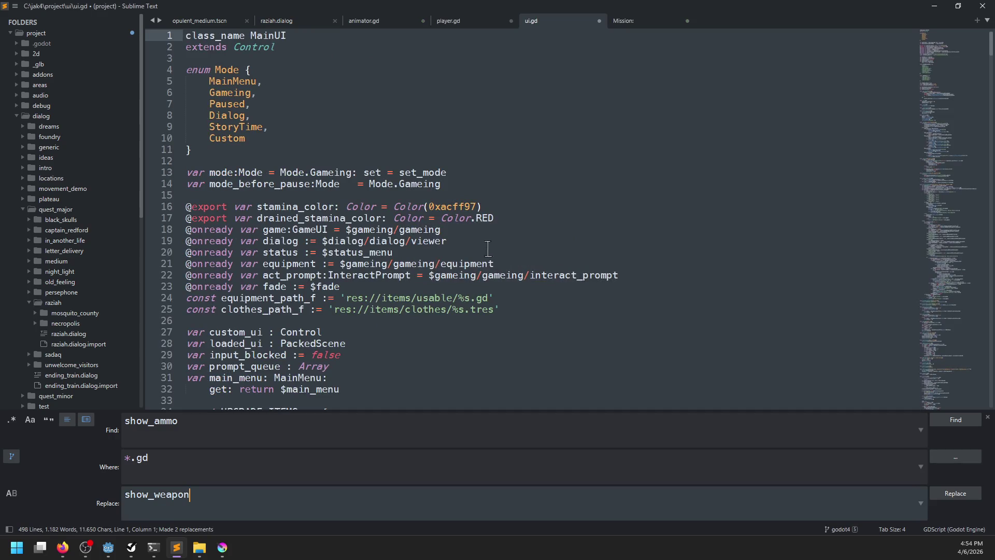
Search animator.gd for show_weapon and save the file.
{"action": "left_click", "coordinate": [372, 20]}
{"action": "scroll", "coordinate": [426, 158], "scroll_direction": "down", "scroll_amount": 7}
{"action": "scroll", "coordinate": [426, 159], "scroll_direction": "down", "scroll_amount": 20}
{"action": "key", "text": "ctrl+f"}
{"action": "type", "text": "s"}
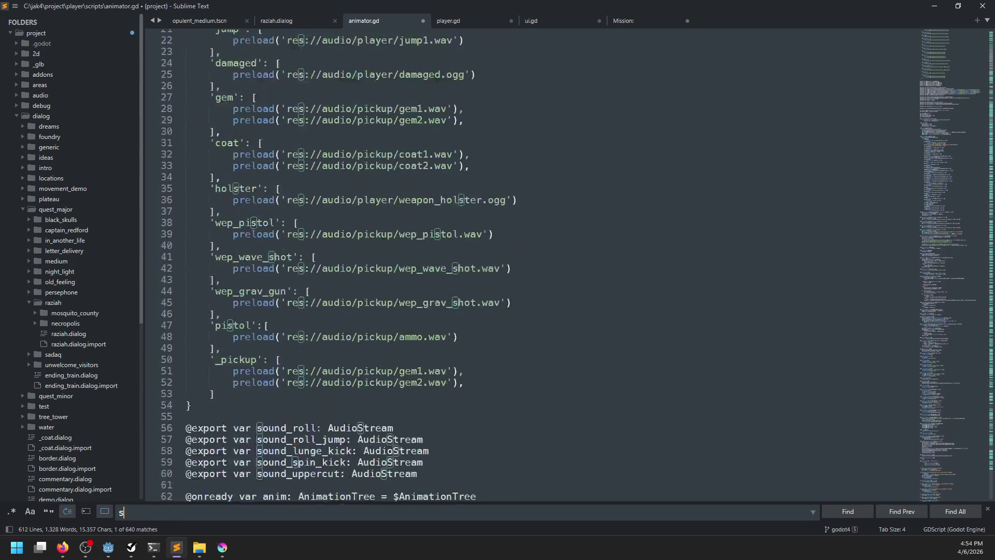
{"action": "type", "text": "how_amm"}
{"action": "key", "text": "BackSpace"}
{"action": "key", "text": "BackSpace"}
{"action": "key", "text": "BackSpace"}
{"action": "type", "text": "show_weapon"}
{"action": "key", "text": "Escape"}
{"action": "key", "text": "ctrl+s"}
Save player.gd and check its show_weapon call near line 2271.
{"action": "left_click", "coordinate": [484, 21]}
{"action": "key", "text": "ctrl+s"}
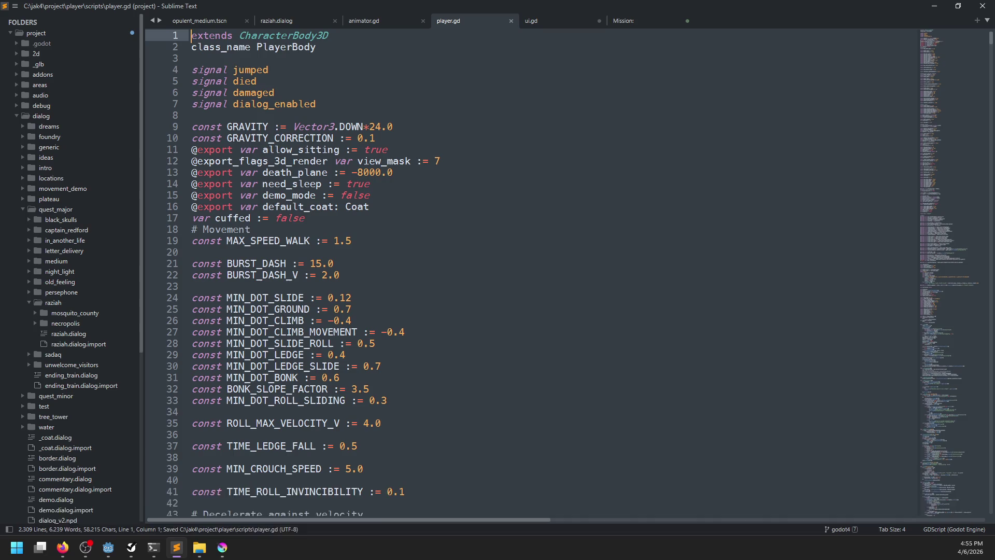
{"action": "key", "text": "ctrl+f"}
{"action": "type", "text": "hide_"}
{"action": "key", "text": "BackSpace"}
{"action": "key", "text": "BackSpace"}
{"action": "key", "text": "BackSpace"}
{"action": "type", "text": "show_"}
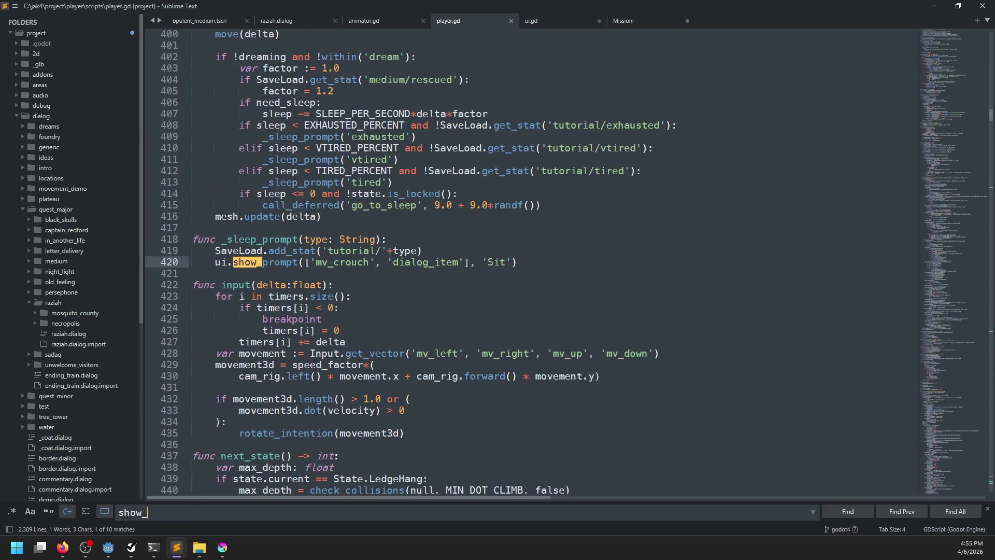
{"action": "type", "text": "weapon"}
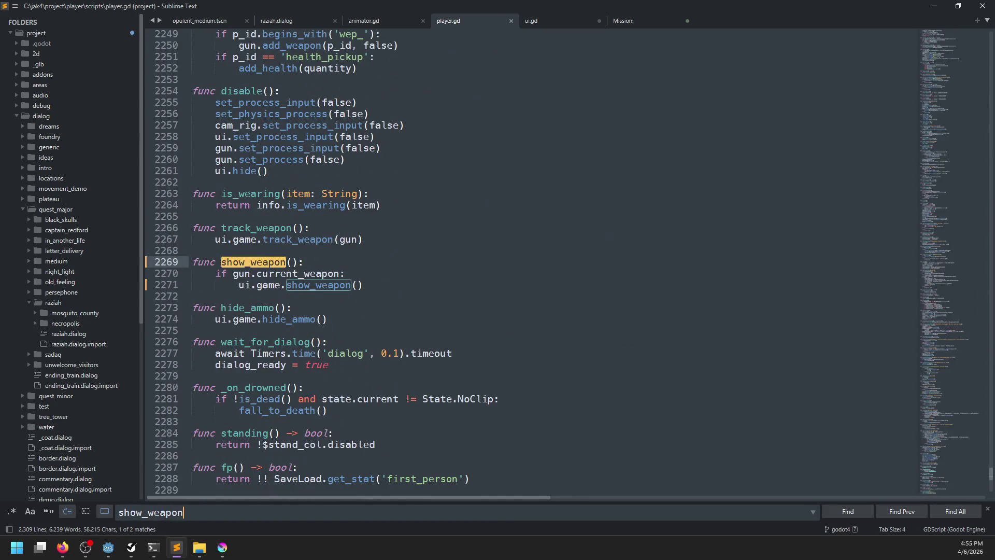
{"action": "key", "text": "Escape"}
{"action": "left_click", "coordinate": [374, 284]}
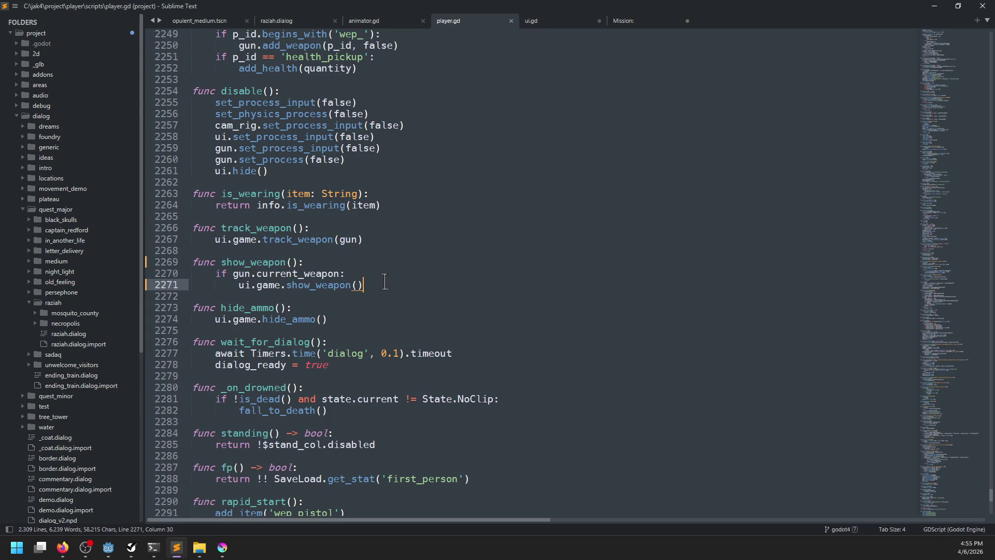
Check the show_weapon call on line 171 of ui.gd and save the file.
{"action": "left_click", "coordinate": [550, 31]}
{"action": "key", "text": "ctrl+f"}
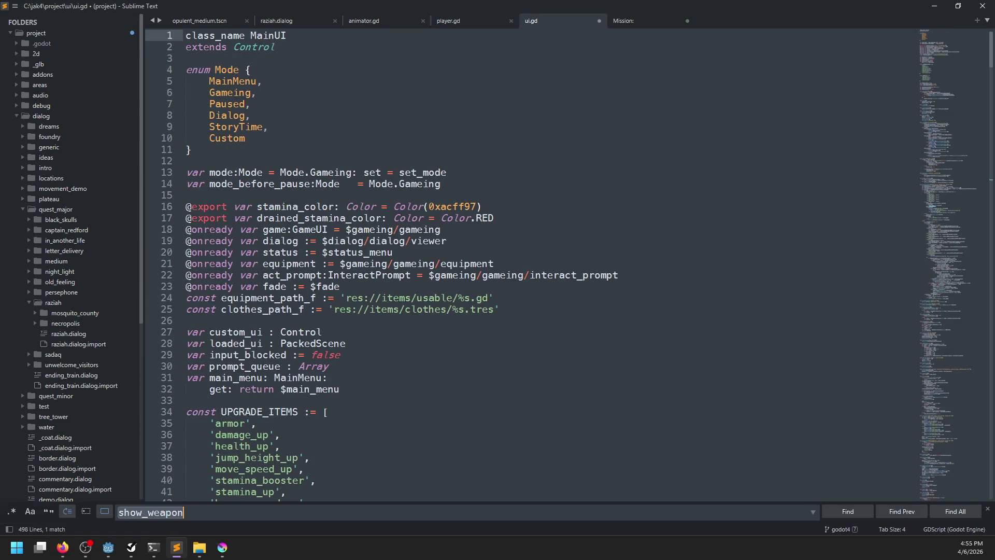
{"action": "key", "text": "Return"}
{"action": "key", "text": "ctrl+s"}
{"action": "left_click", "coordinate": [394, 263]}
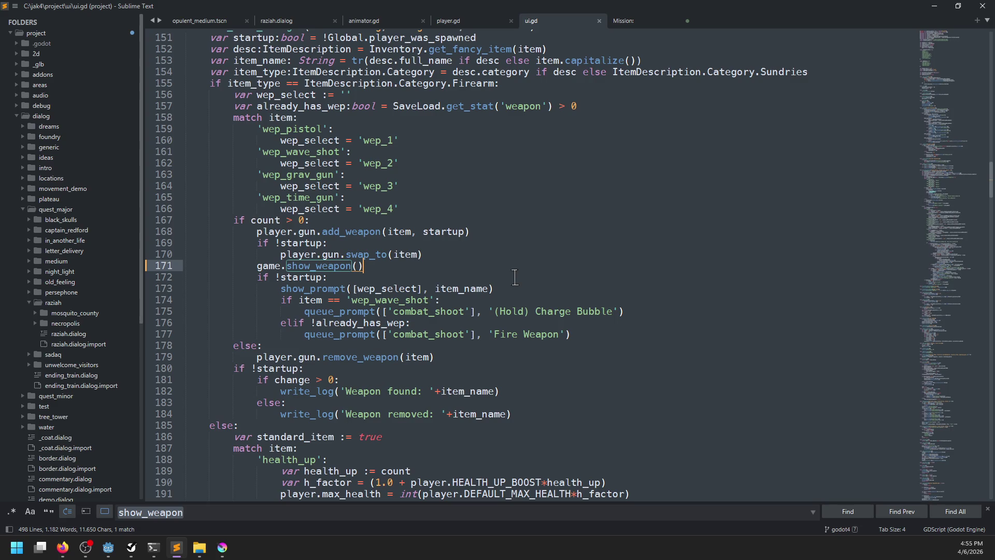
Look up the show_weapon definition in player.gd and its call in animator.gd.
{"action": "left_click", "coordinate": [271, 220]}
{"action": "left_click", "coordinate": [377, 266]}
{"action": "key", "text": "F12"}
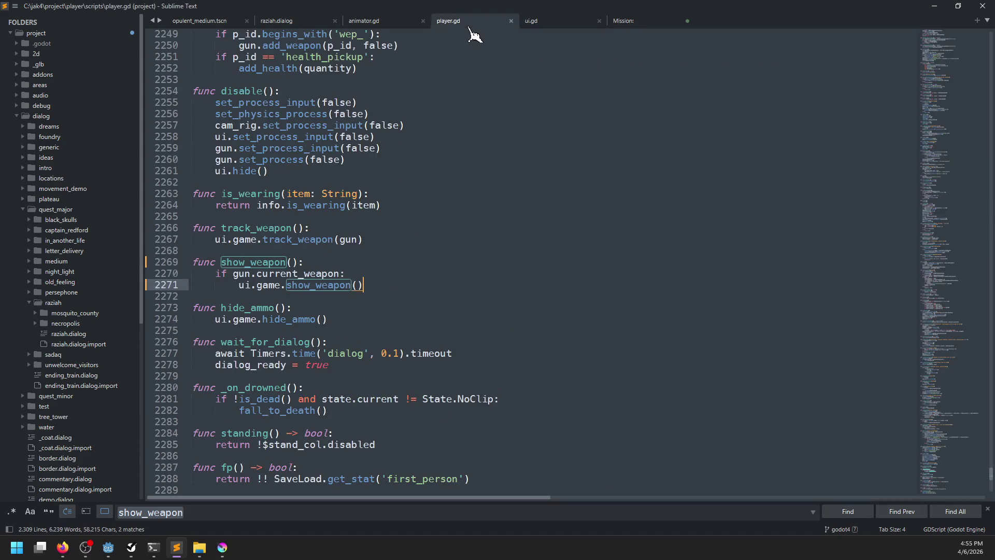
{"action": "left_click", "coordinate": [372, 22]}
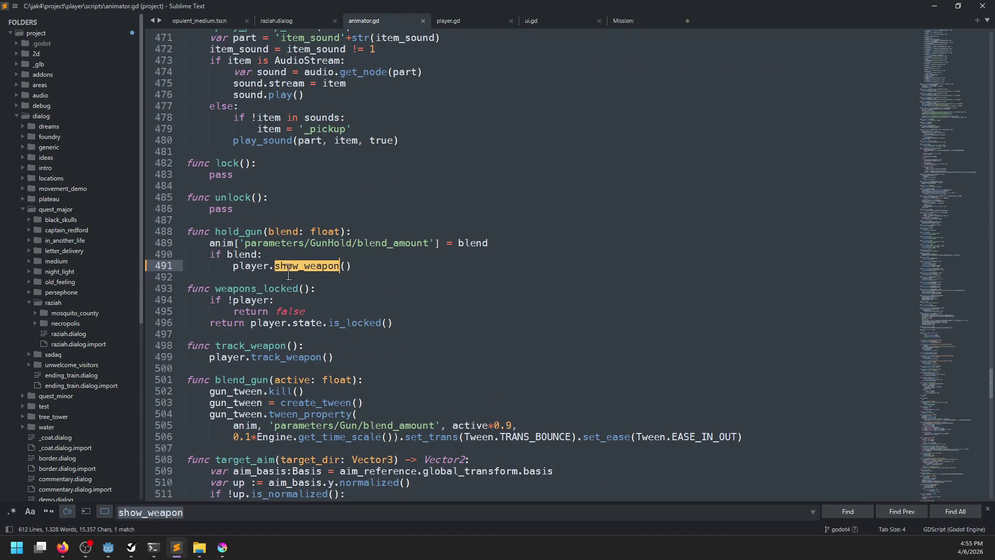
Replace hide_ammo with hide_weapon in all *.gd files (4 occurrences, 2 files), then close the Mission note.
{"action": "key", "text": "ctrl+shift+f"}
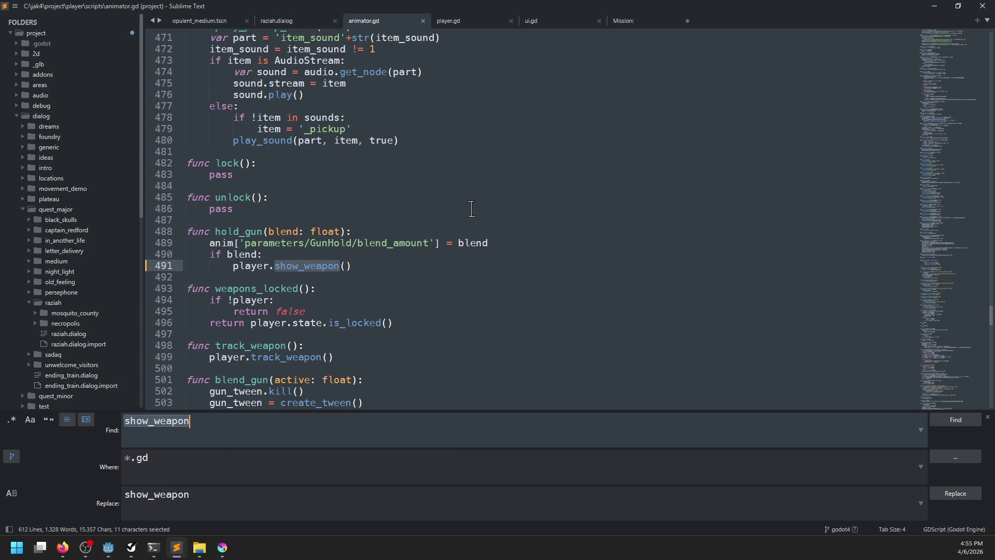
{"action": "type", "text": "ghcds"}
{"action": "key", "text": "BackSpace"}
{"action": "key", "text": "BackSpace"}
{"action": "key", "text": "BackSpace"}
{"action": "type", "text": "hjie"}
{"action": "key", "text": "BackSpace"}
{"action": "key", "text": "BackSpace"}
{"action": "key", "text": "BackSpace"}
{"action": "type", "text": "hide_ammo"}
{"action": "key", "text": "Tab"}
{"action": "key", "text": "Tab"}
{"action": "key", "text": "ctrl+BackSpace"}
{"action": "type", "text": "h"}
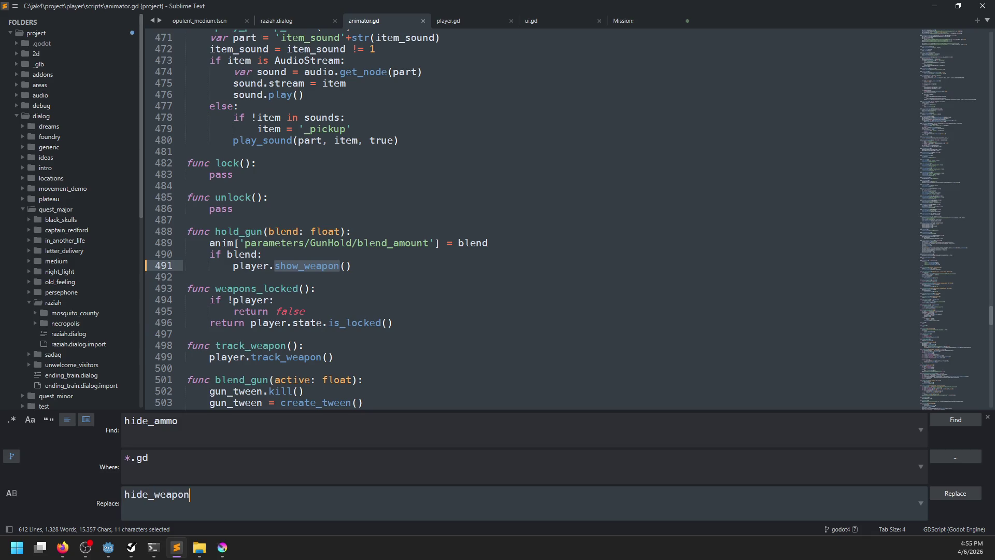
{"action": "left_click", "coordinate": [955, 496]}
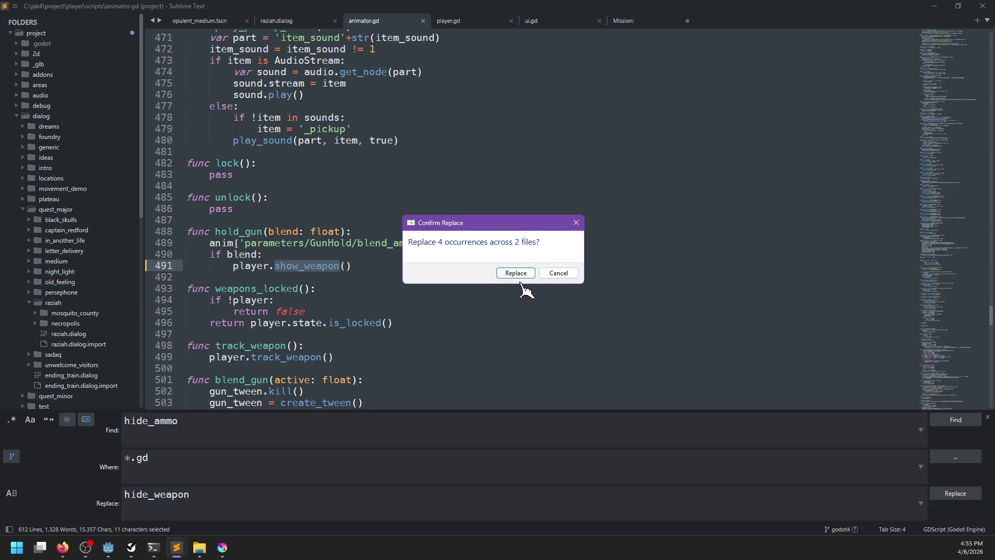
{"action": "left_click", "coordinate": [515, 271]}
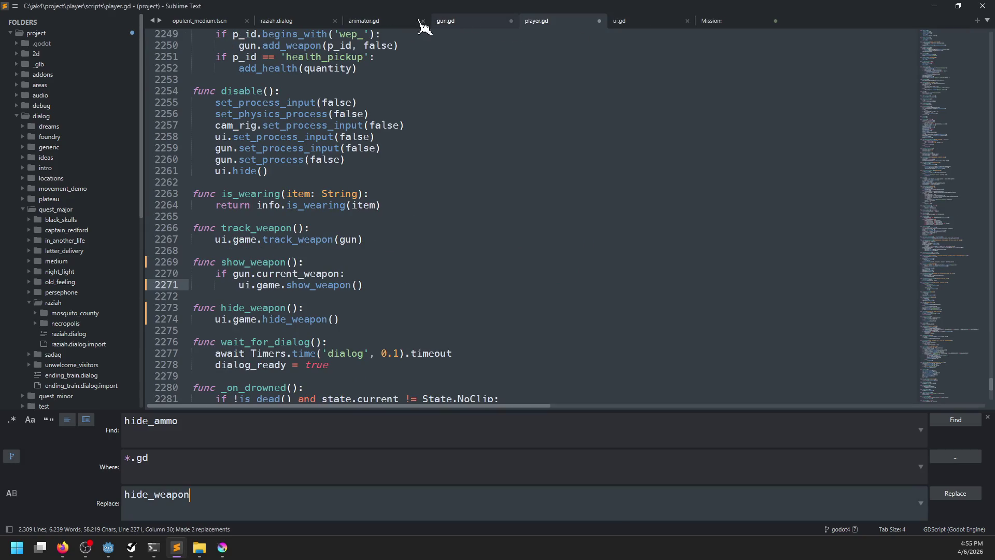
{"action": "left_click", "coordinate": [412, 23]}
{"action": "left_click", "coordinate": [774, 22]}
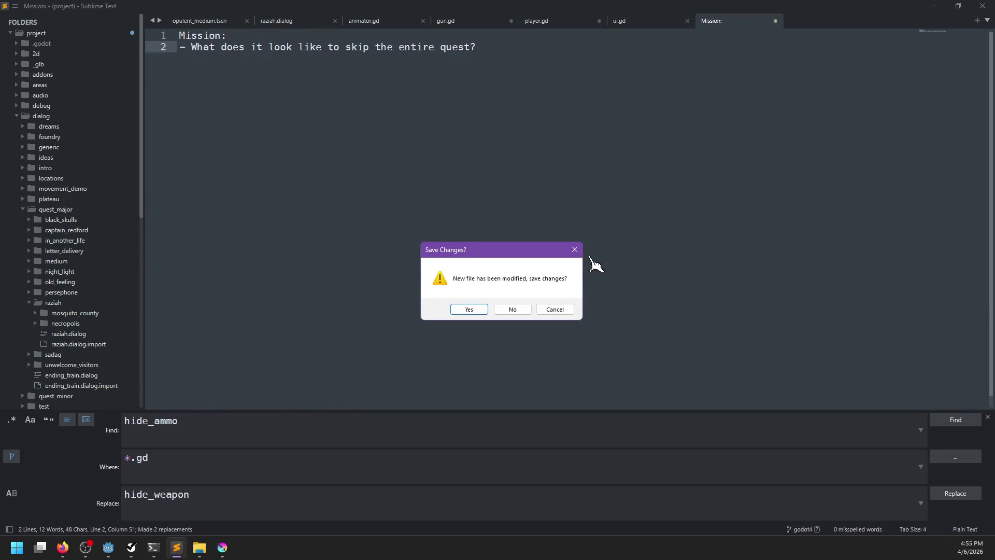
Discard the Mission note and copy the hide_weapon search term in animator.gd.
{"action": "left_click", "coordinate": [513, 310]}
{"action": "left_click", "coordinate": [474, 19]}
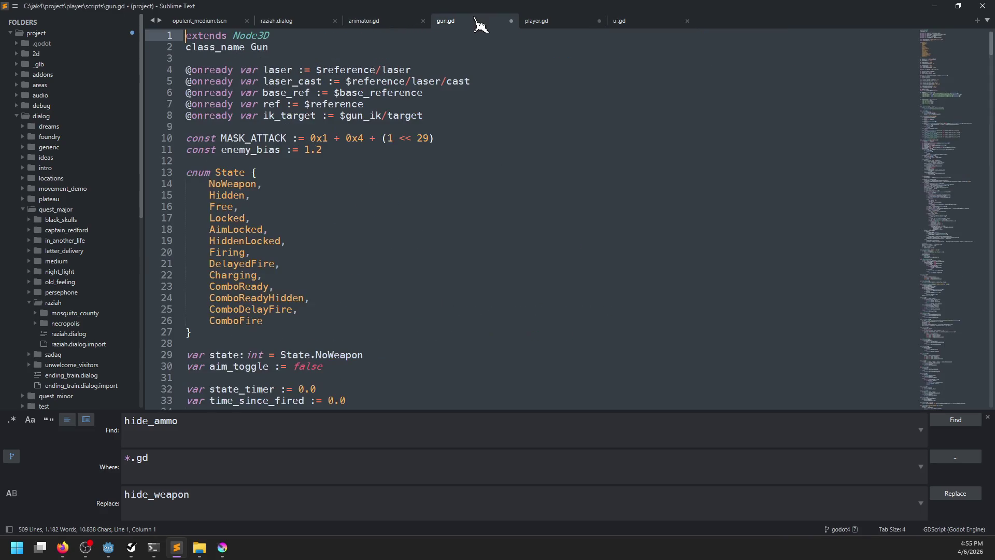
{"action": "left_click", "coordinate": [363, 22]}
{"action": "scroll", "coordinate": [337, 150], "scroll_direction": "down", "scroll_amount": 4}
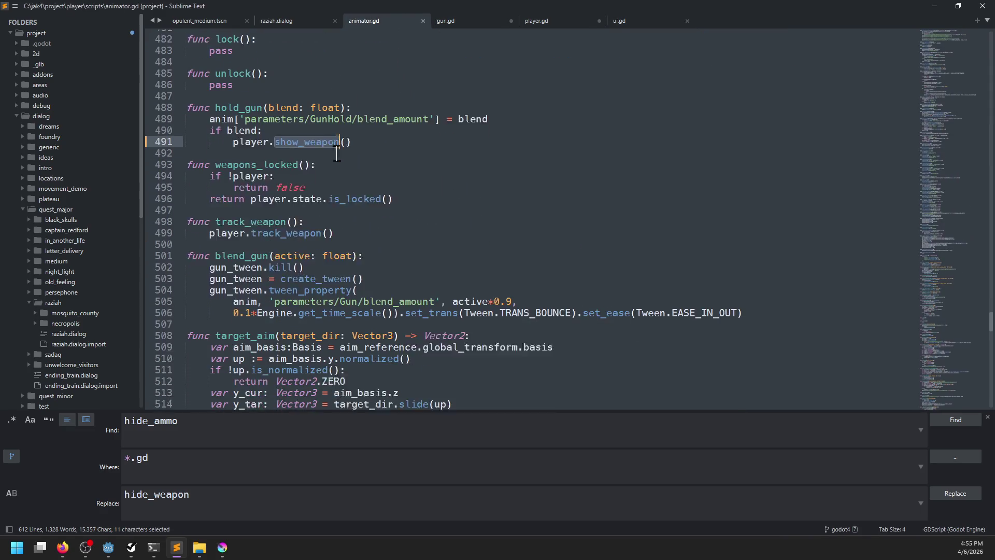
{"action": "left_click", "coordinate": [378, 127]}
{"action": "key", "text": "ctrl+f"}
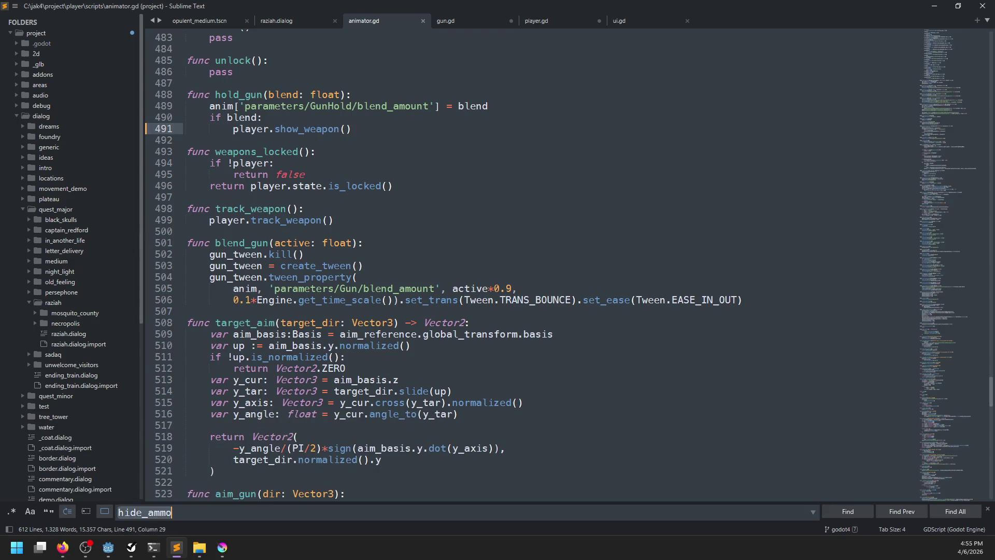
{"action": "type", "text": "hide_weapon"}
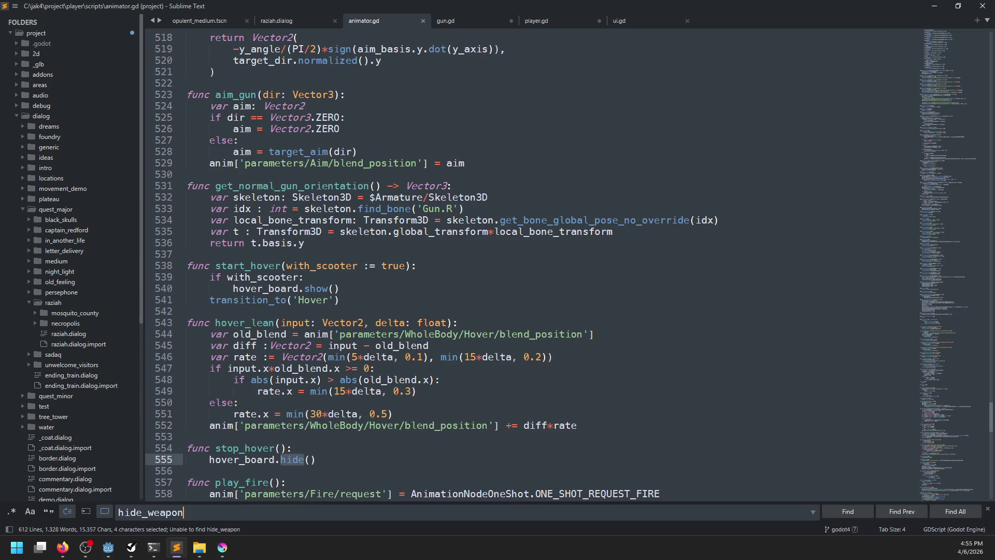
{"action": "key", "text": "ctrl+a"}
{"action": "key", "text": "ctrl+c"}
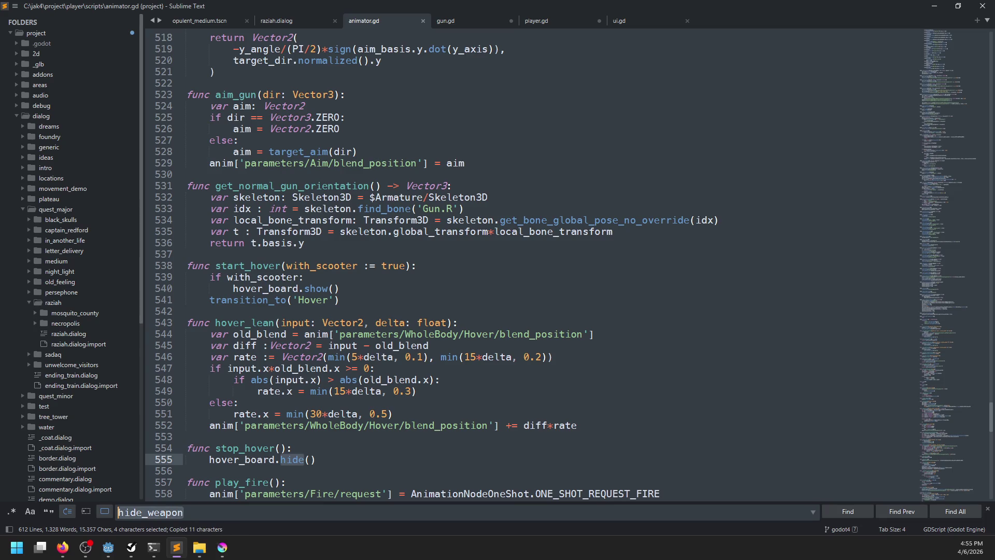
Save gun.gd and find its two hide_weapon calls at lines 426 and 439.
{"action": "left_click", "coordinate": [469, 22]}
{"action": "key", "text": "ctrl+s"}
{"action": "left_click", "coordinate": [407, 174]}
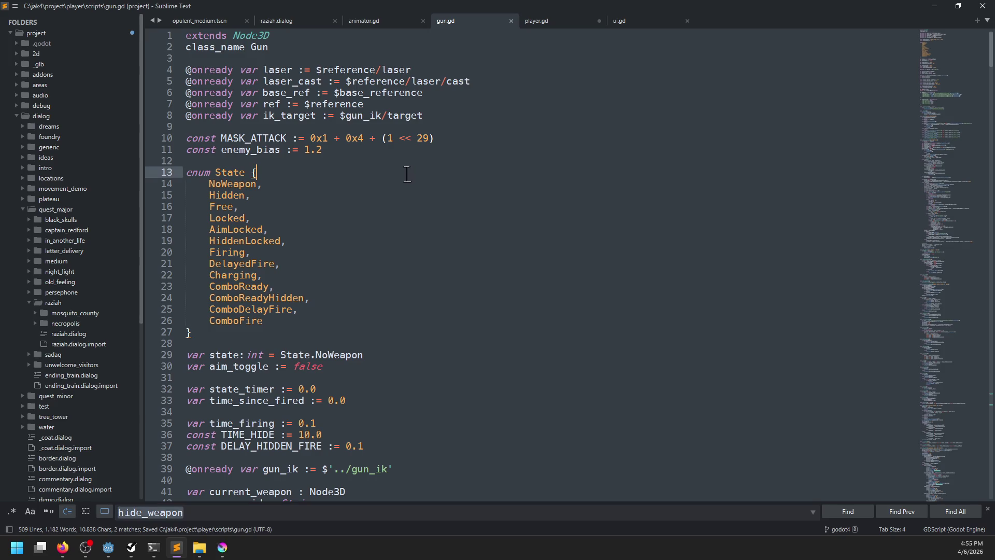
{"action": "key", "text": "ctrl+f"}
{"action": "key", "text": "Return"}
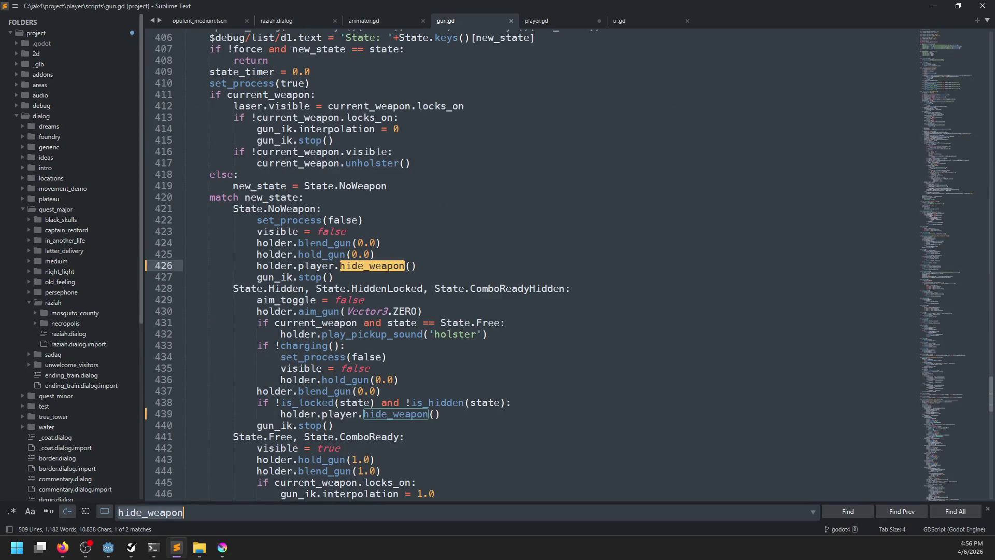
{"action": "key", "text": "Return"}
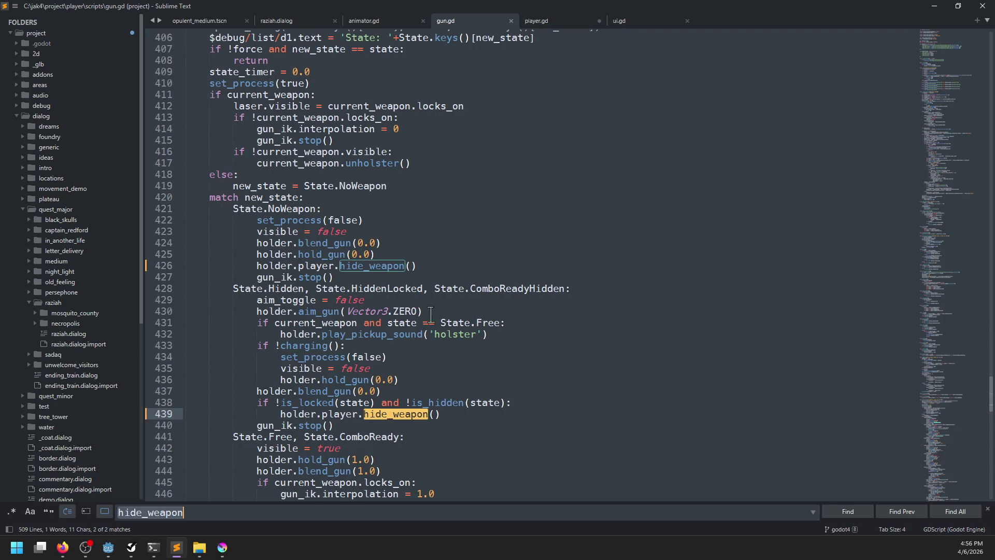
{"action": "scroll", "coordinate": [431, 314], "scroll_direction": "down", "scroll_amount": 1}
{"action": "mouse_move", "coordinate": [461, 380]}
{"action": "left_mouse_down"}
{"action": "mouse_move", "coordinate": [472, 352]}
{"action": "mouse_move", "coordinate": [466, 382]}
{"action": "left_mouse_up"}
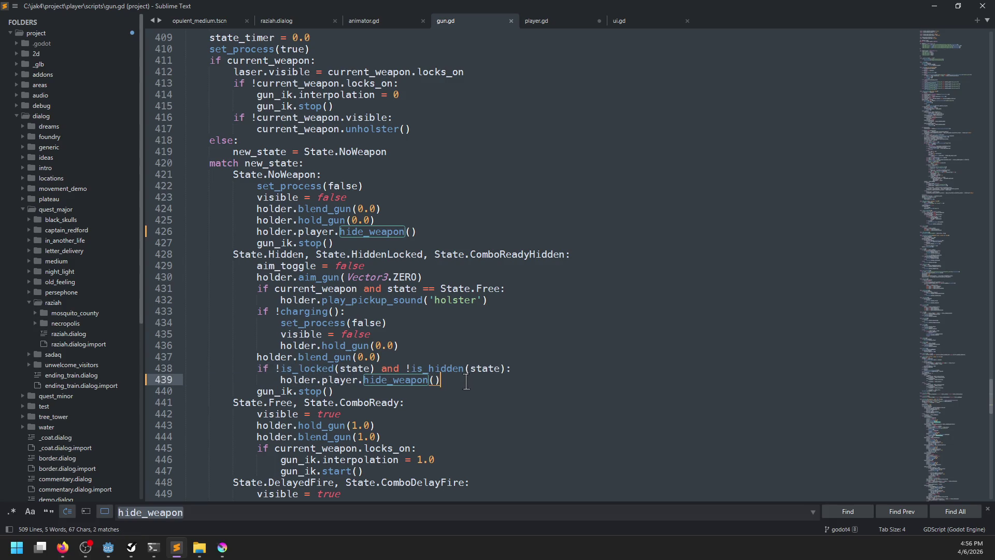
In player.gd, stub hide_weapon with pass and comment out its ui.game call.
{"action": "left_click", "coordinate": [540, 20]}
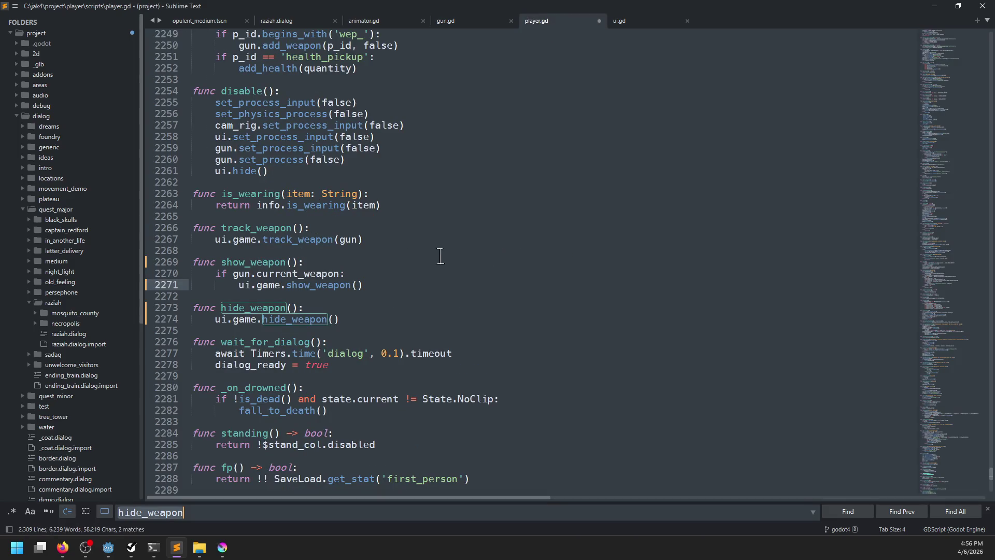
{"action": "left_click", "coordinate": [354, 319]}
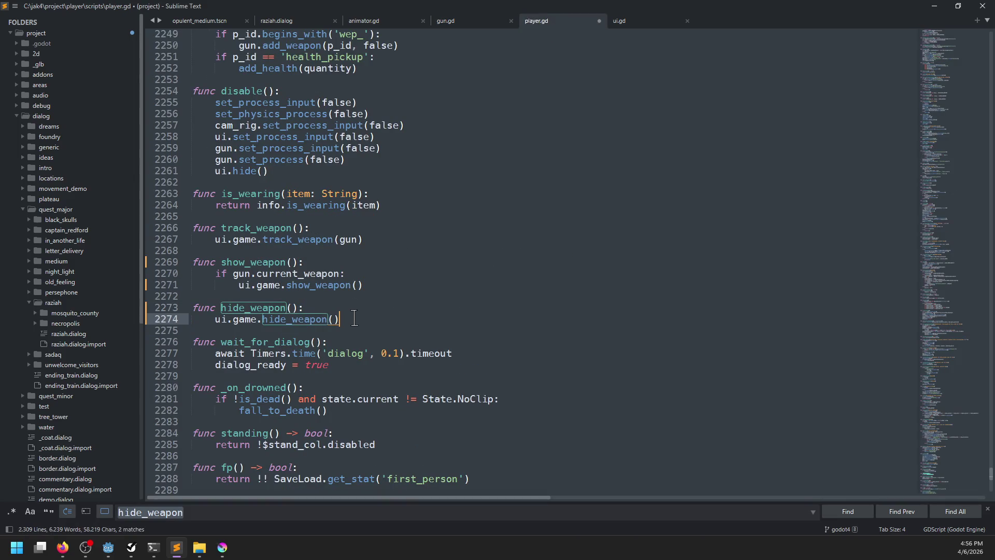
{"action": "left_click", "coordinate": [216, 319]}
{"action": "mouse_move", "coordinate": [275, 310]}
{"action": "type", "text": "pass"}
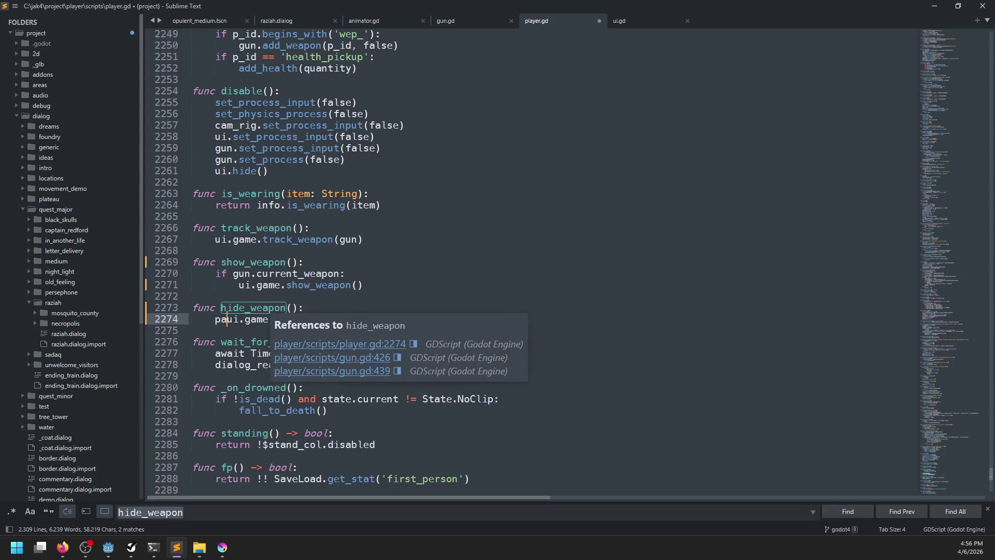
{"action": "key", "text": "Return"}
{"action": "type", "text": "\\#"}
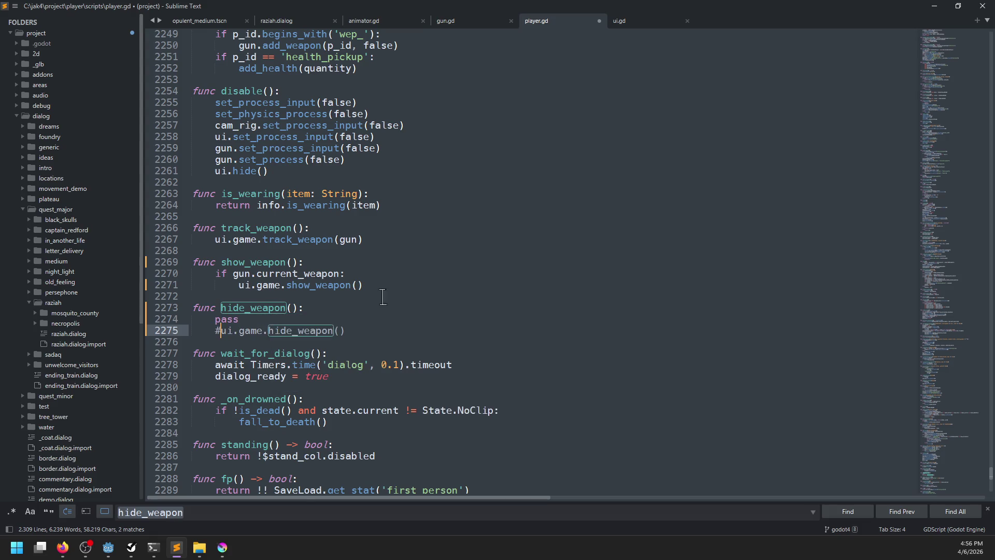
{"action": "triple_click", "coordinate": [342, 330]}
{"action": "key", "text": "ctrl+x"}
{"action": "left_click", "coordinate": [332, 307]}
{"action": "key", "text": "ctrl+v"}
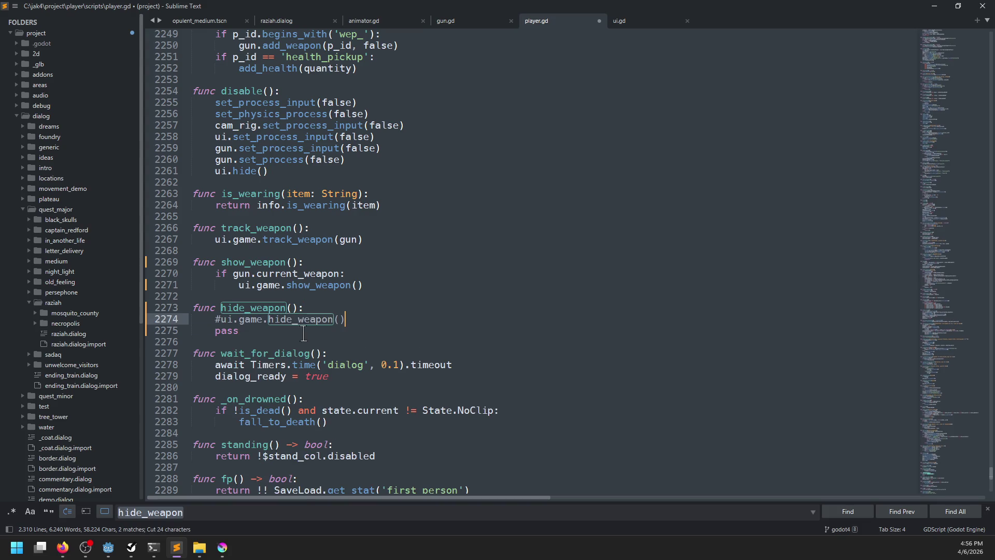
Delete the hide_weapon function from player.gd and save it.
{"action": "left_click_drag", "start_coordinate": [303, 334], "coordinate": [316, 301]}
{"action": "key", "text": "BackSpace"}
{"action": "key", "text": "ctrl+s"}
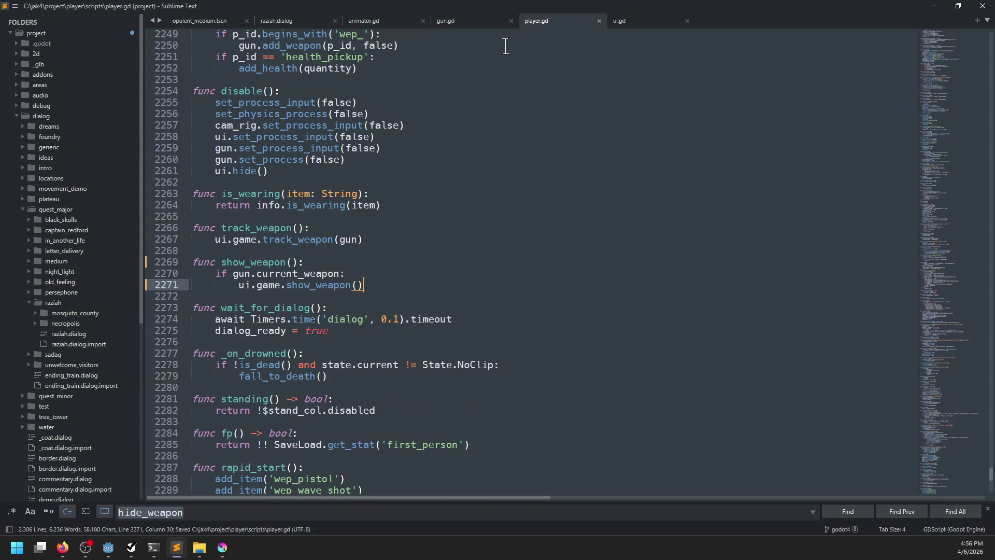
Delete gun.gd's conditional hide_weapon call at lines 438–439, save, and launch the game.
{"action": "left_click", "coordinate": [472, 22]}
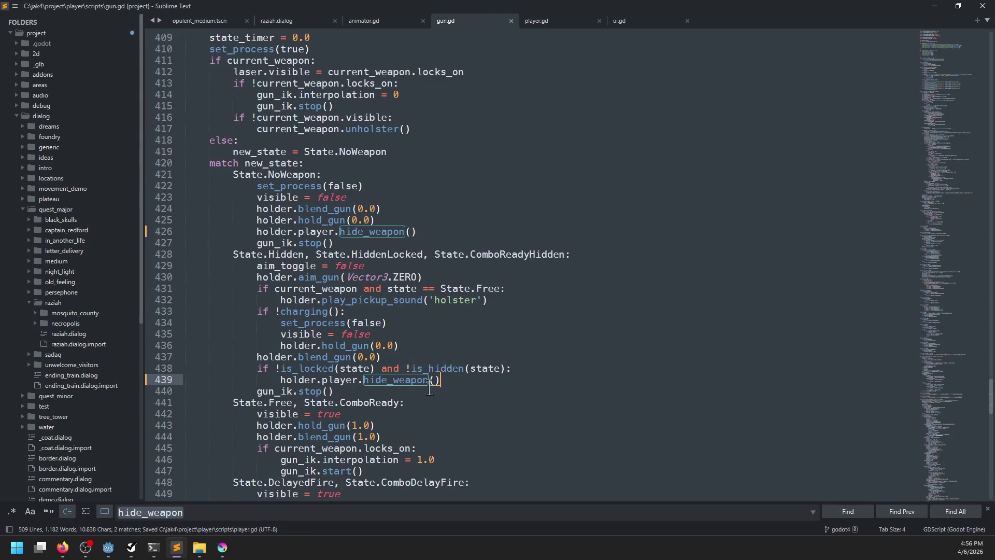
{"action": "left_click_drag", "start_coordinate": [465, 382], "coordinate": [465, 356]}
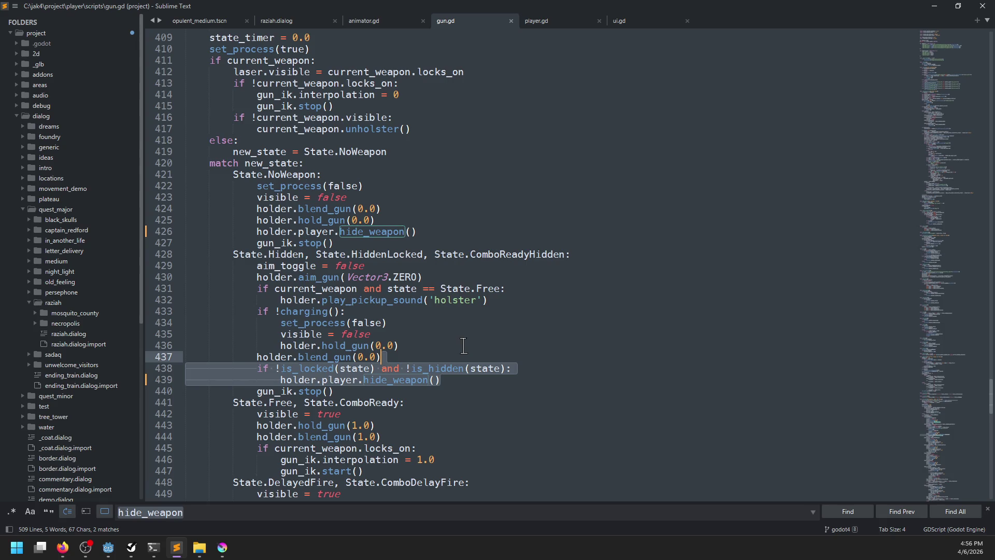
{"action": "key", "text": "Delete"}
{"action": "key", "text": "ctrl+s"}
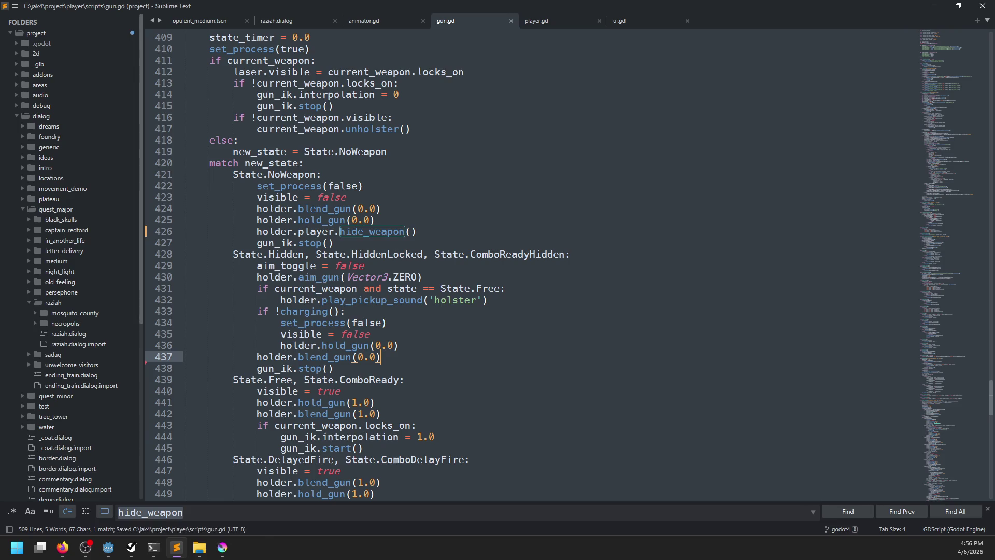
{"action": "key", "text": "super"}
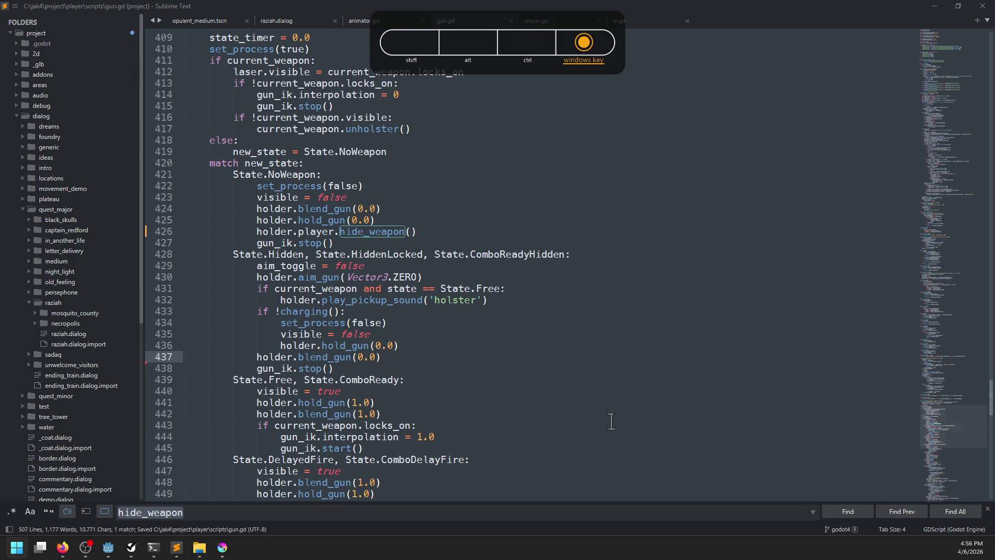
{"action": "key", "text": "F5"}
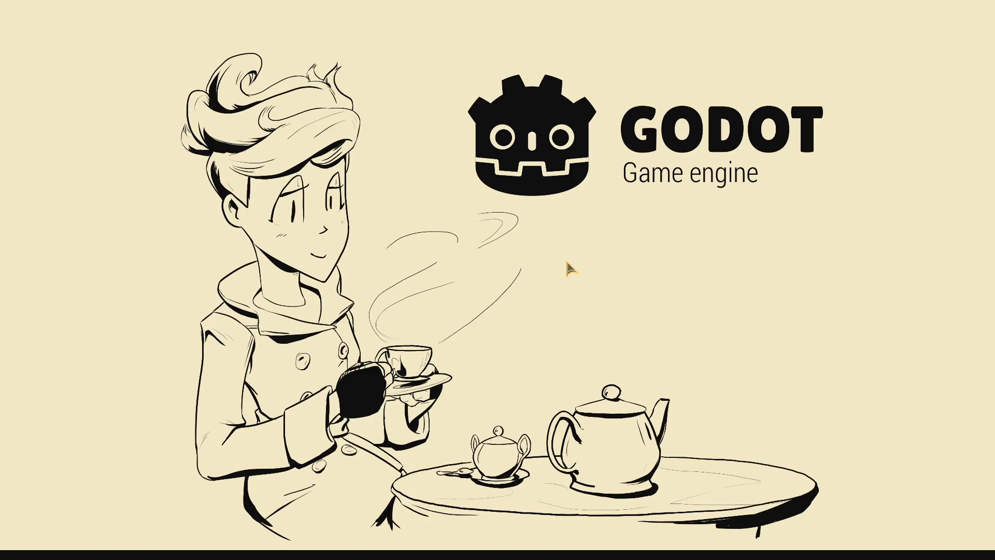
Start play, draw the pistol with 1 and run, then pause and return to the editor.
{"action": "key", "text": "Return"}
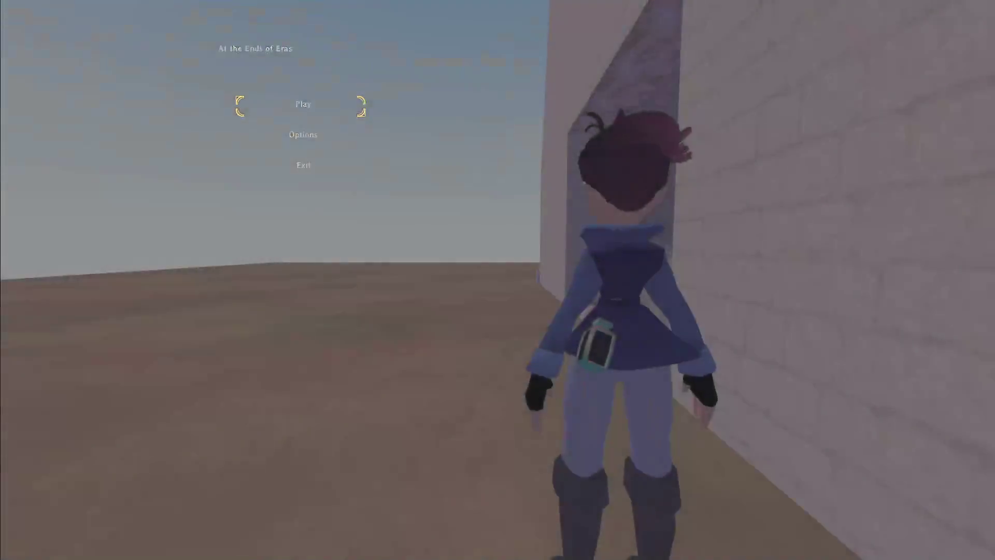
{"action": "key", "text": "1"}
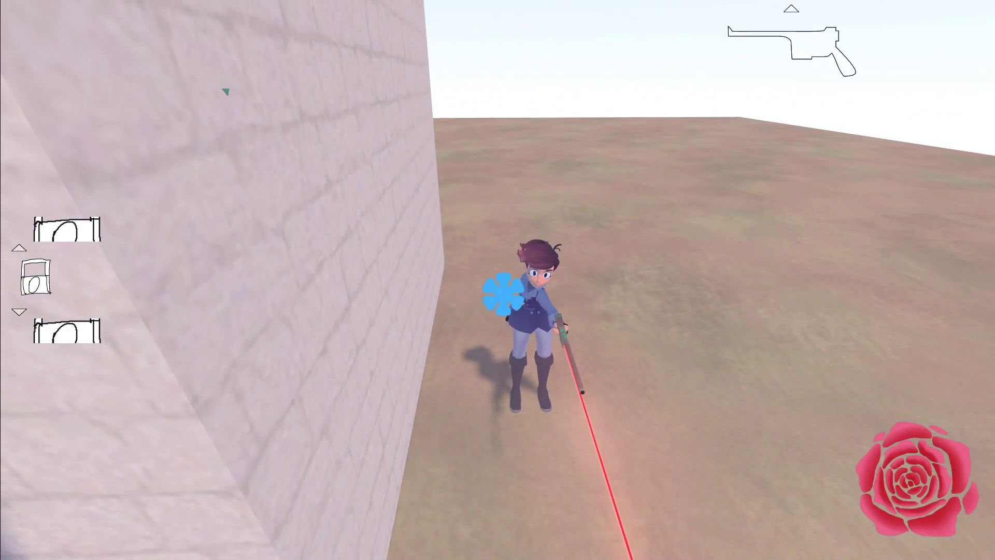
{"action": "key", "text": "w"}
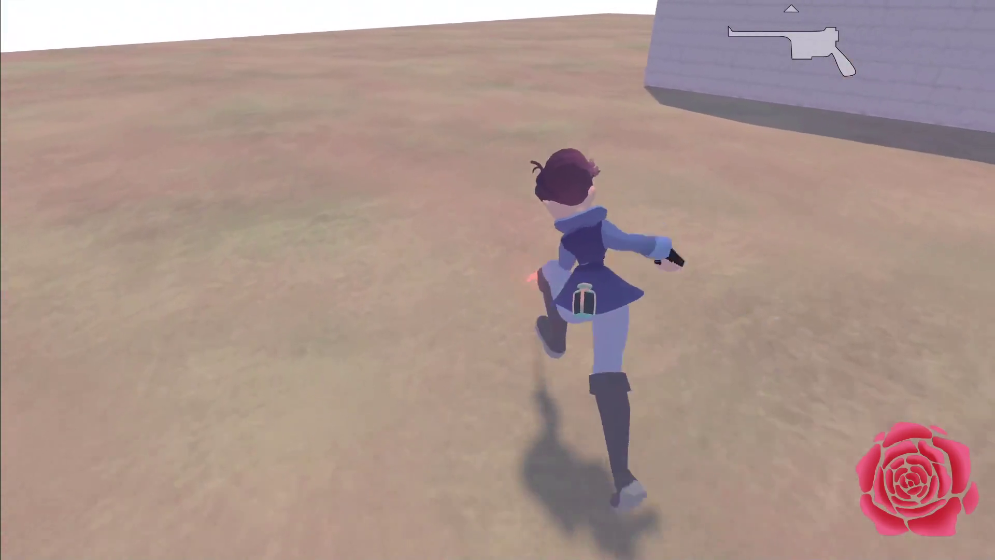
{"action": "key", "text": "Escape"}
{"action": "key", "text": "alt+Tab"}
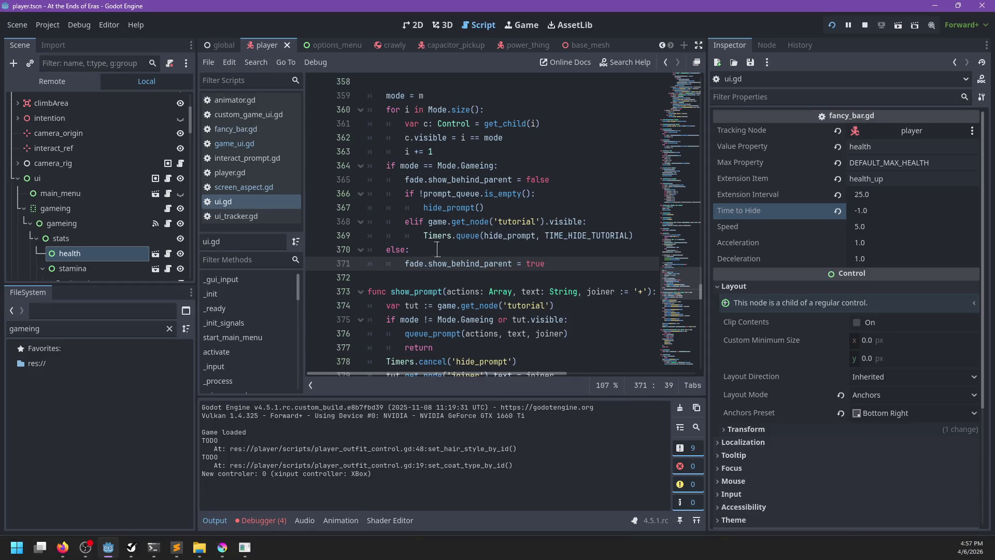
Step through every hide() match in ui.gd.
{"action": "left_click", "coordinate": [472, 222]}
{"action": "key", "text": "ctrl+f"}
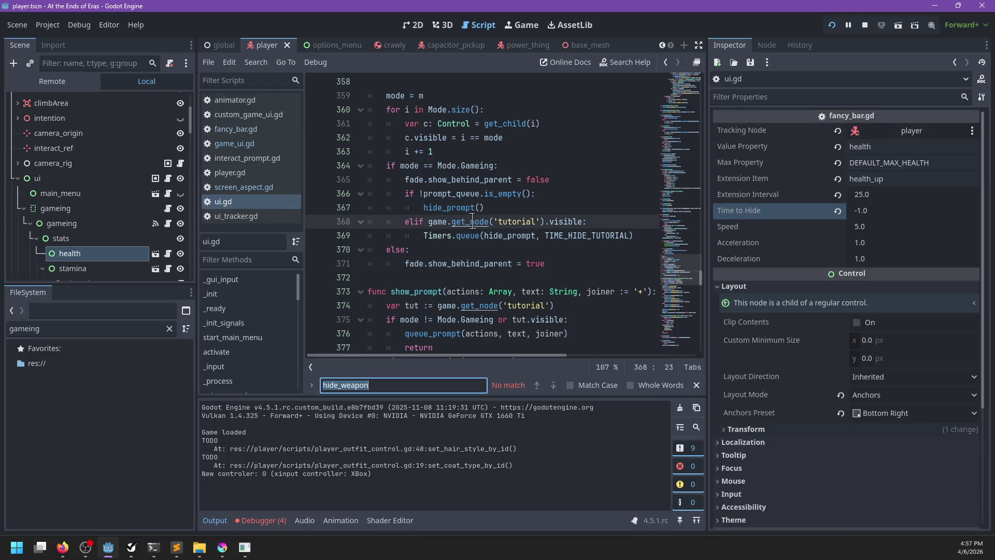
{"action": "type", "text": "weapon."}
{"action": "key", "text": "ctrl+a"}
{"action": "type", "text": "hide"}
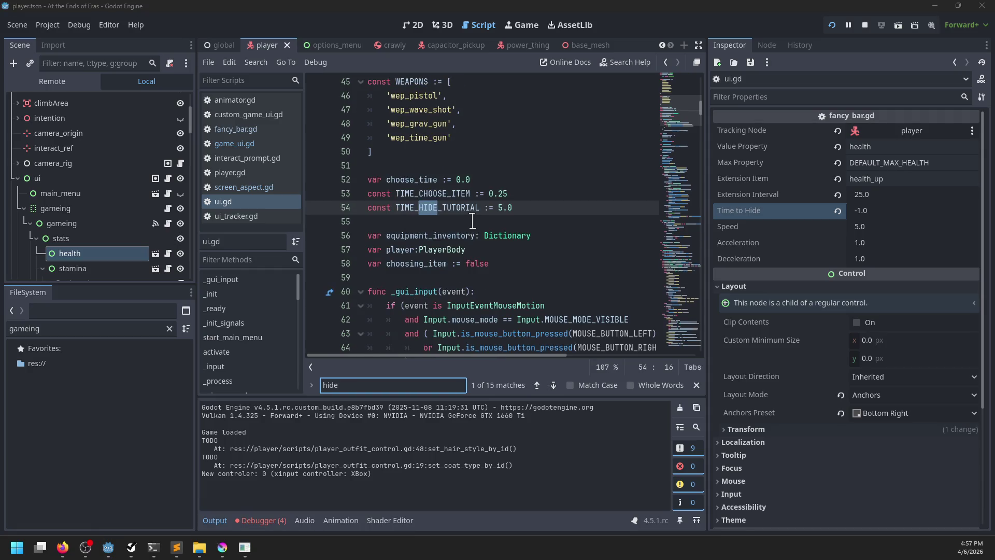
{"action": "left_click", "coordinate": [390, 384]}
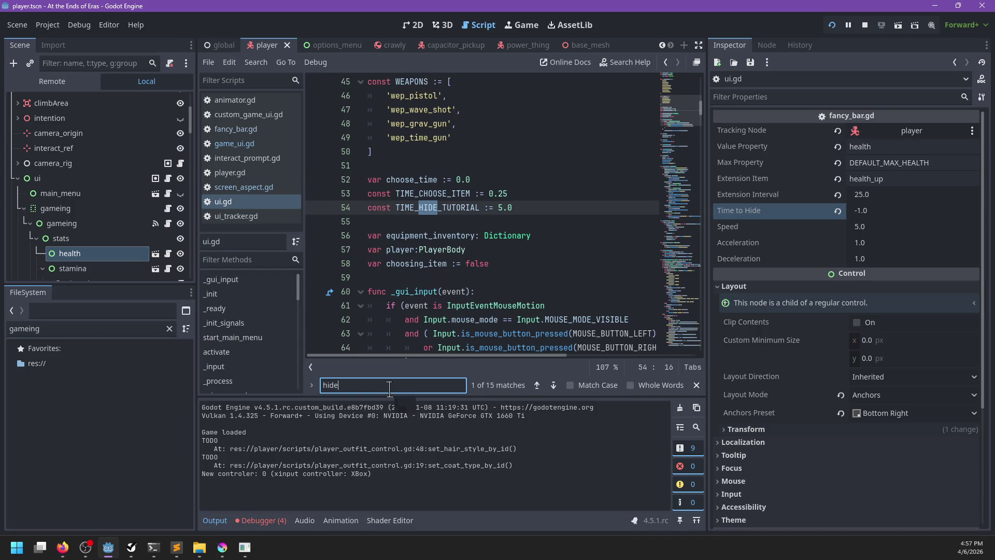
{"action": "type", "text": "()"}
{"action": "key", "text": "Return"}
{"action": "key", "text": "Return"}
{"action": "key", "text": "Return"}
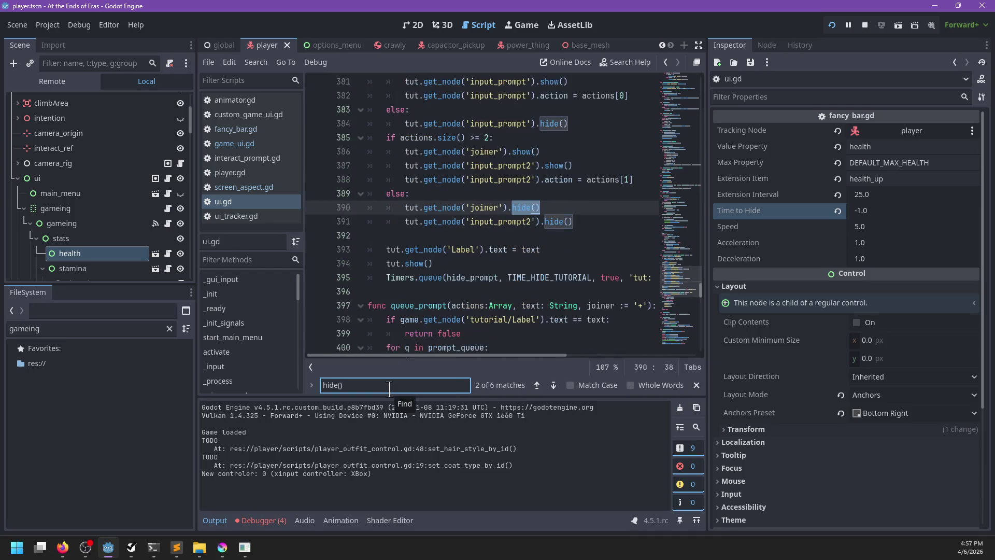
{"action": "key", "text": "Return"}
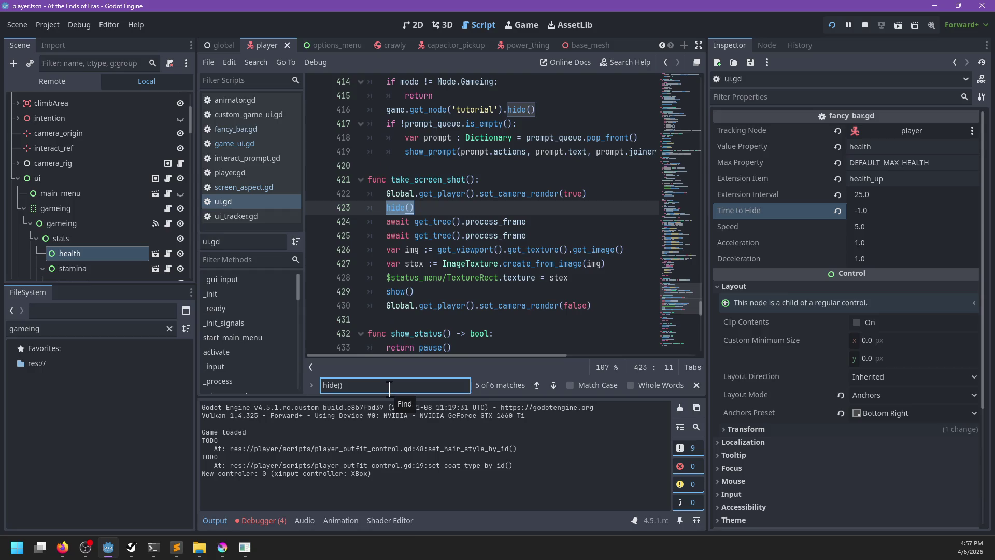
{"action": "key", "text": "Return"}
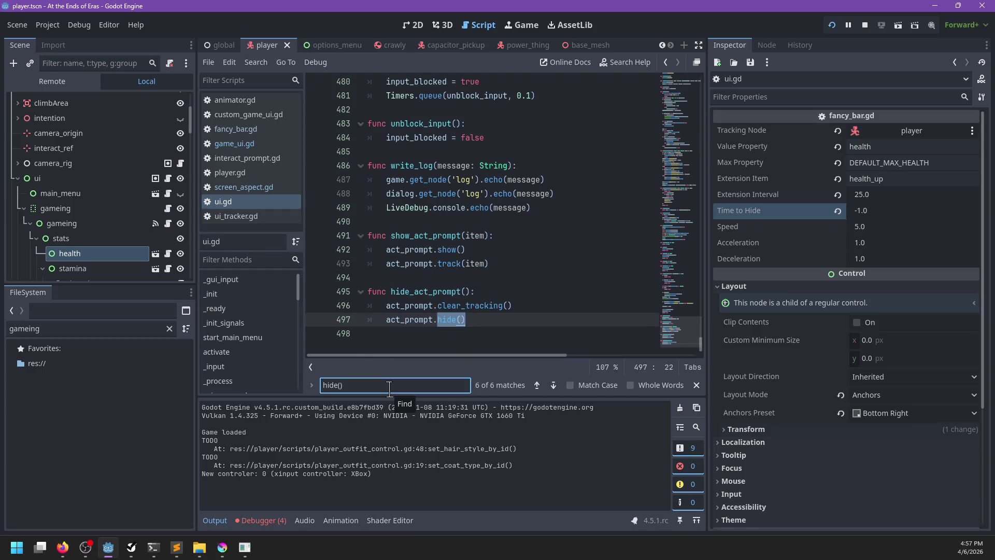
Open game_ui.gd, search it for hide(), then bring the paused game forward.
{"action": "left_click", "coordinate": [254, 188]}
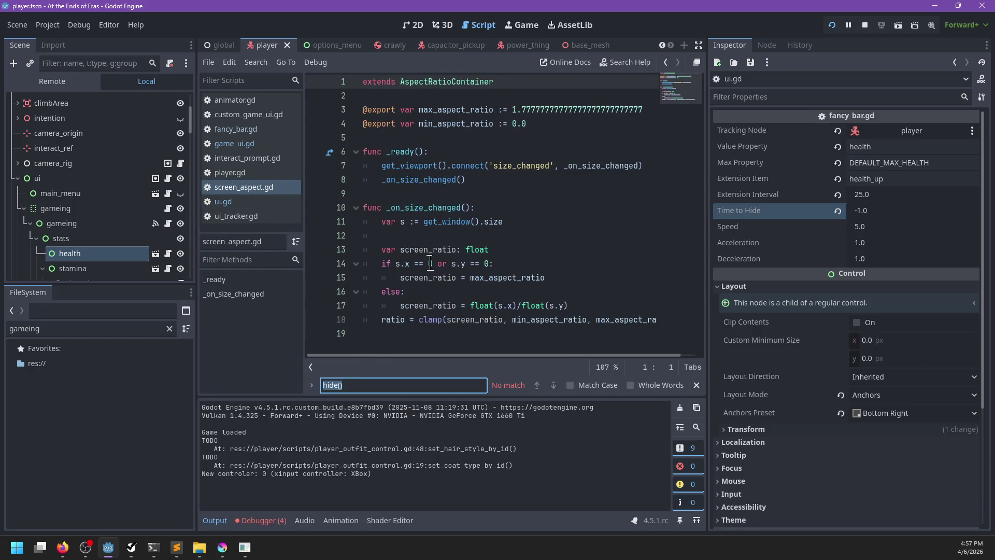
{"action": "left_click", "coordinate": [261, 146]}
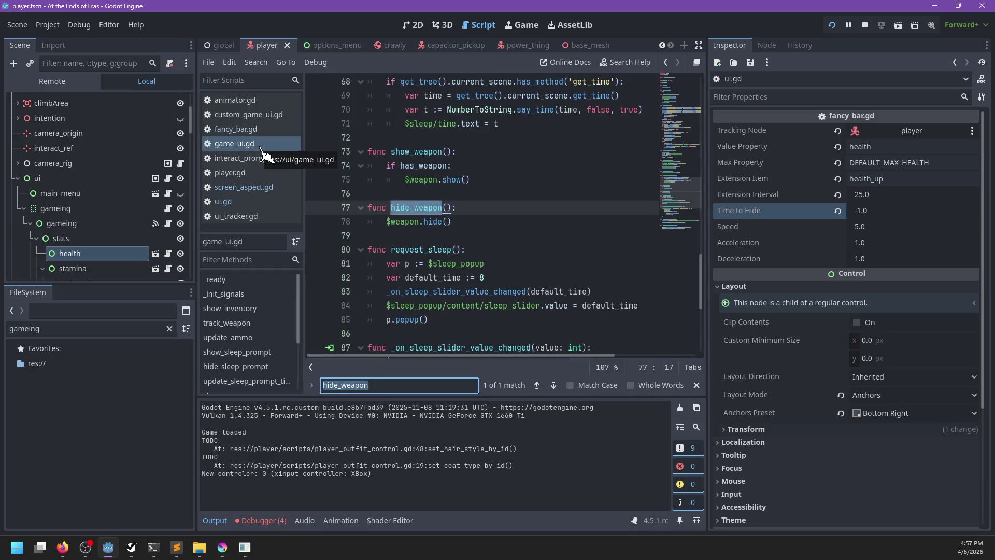
{"action": "key", "text": "Escape"}
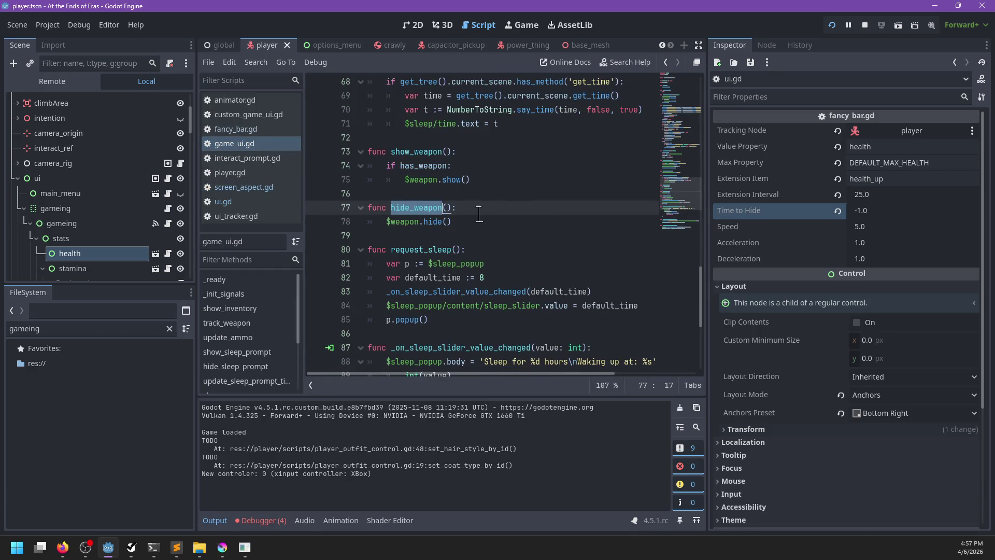
{"action": "key", "text": "ctrl+f"}
{"action": "type", "text": "hide()"}
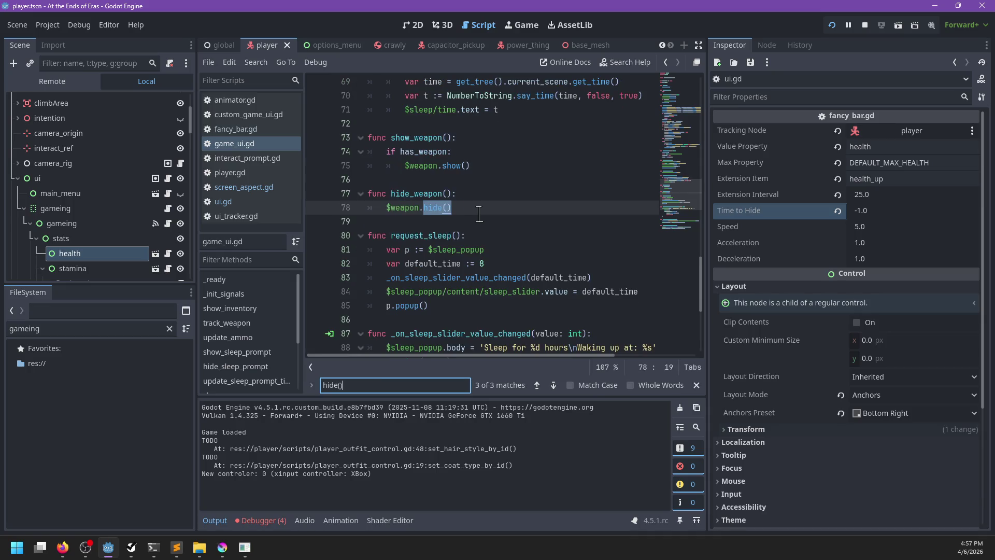
{"action": "key", "text": "alt+Tab"}
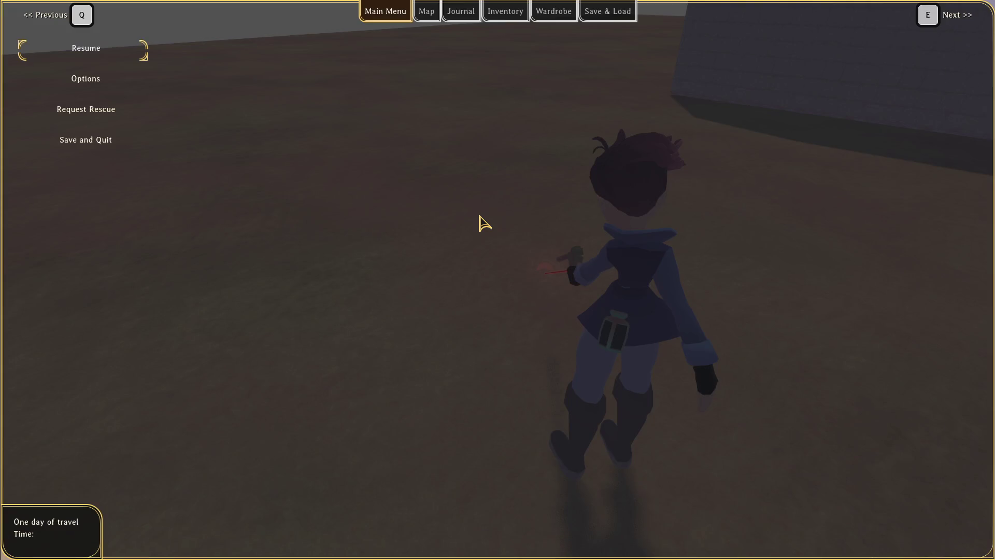
Search all .gd files in Sublime Text for hide_weapon.
{"action": "key", "text": "alt+Tab"}
{"action": "key", "text": "ctrl+shift+f"}
{"action": "type", "text": "hide_weapon"}
{"action": "key", "text": "Tab"}
{"action": "key", "text": "Tab"}
{"action": "key", "text": "BackSpace"}
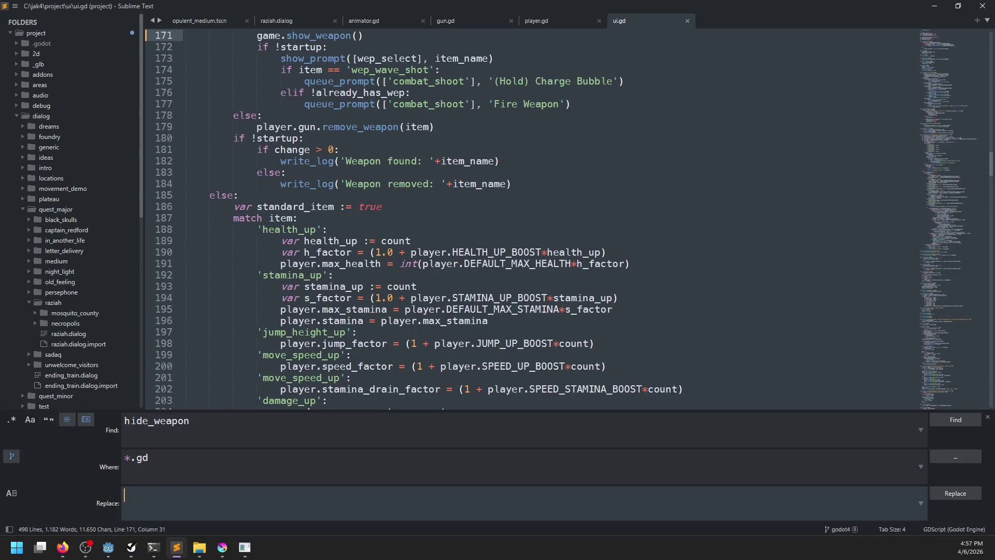
{"action": "key", "text": "Return"}
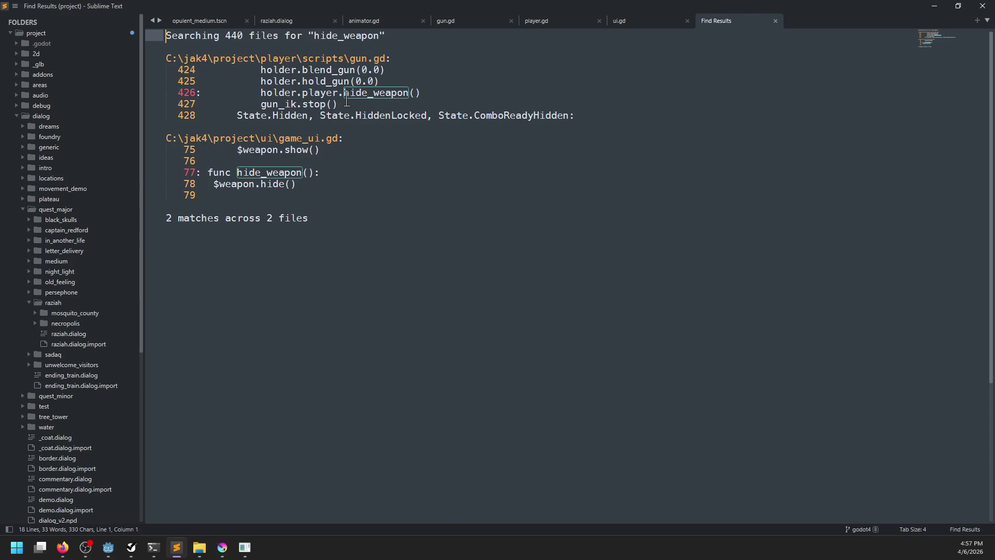
Open the gun.gd match at line 426 and select new_state on line 420.
{"action": "double_click", "coordinate": [360, 95]}
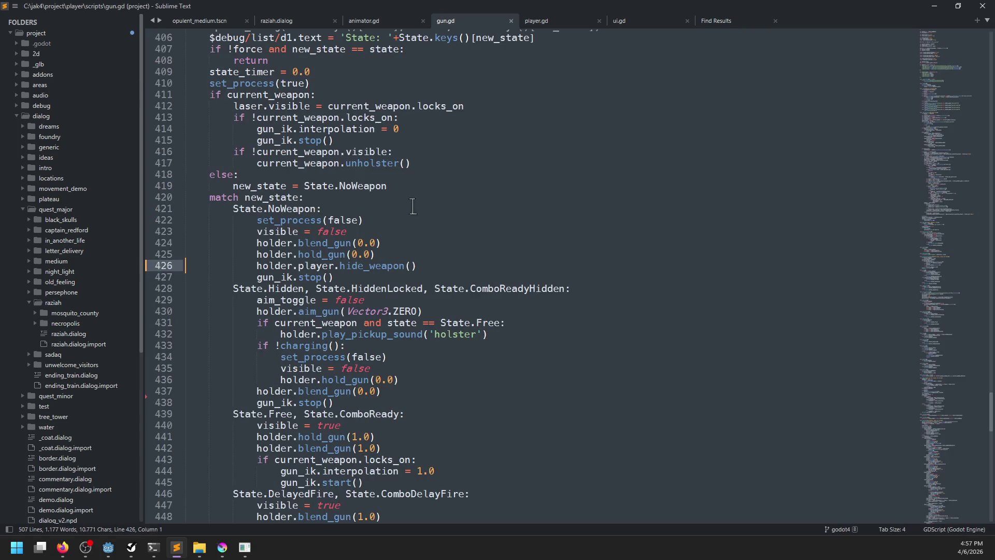
{"action": "left_click", "coordinate": [273, 197]}
{"action": "double_click", "coordinate": [272, 197]}
{"action": "scroll", "coordinate": [415, 239], "scroll_direction": "up", "scroll_amount": 1}
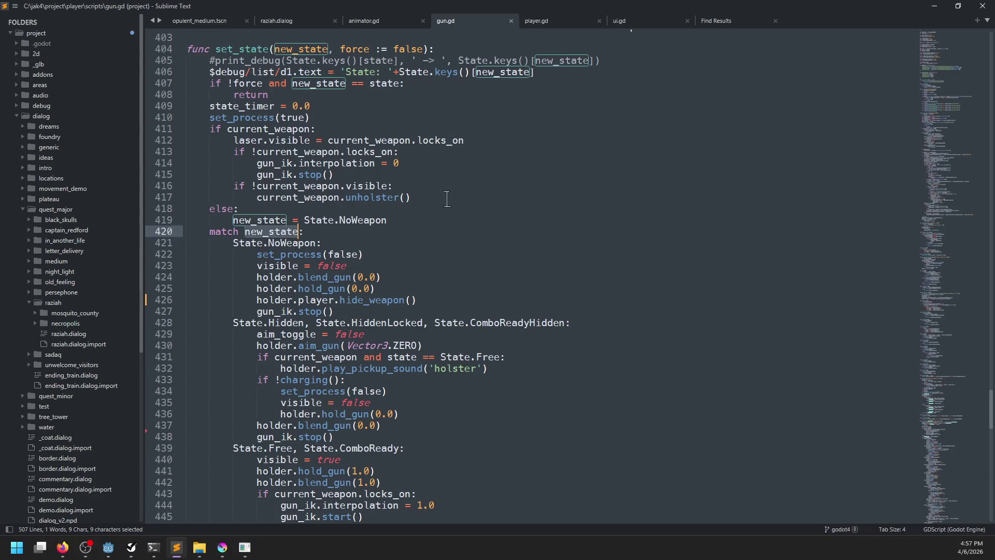
{"action": "key", "text": "alt+Tab"}
Search game_ui.gd in Godot for the _timer term.
{"action": "key", "text": "Return"}
{"action": "type", "text": "te/"}
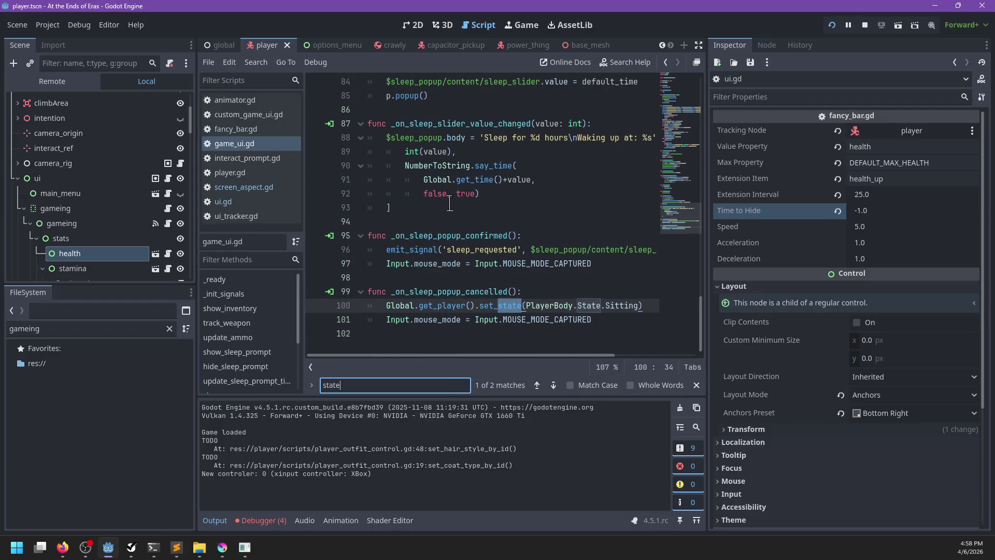
{"action": "key", "text": "BackSpace"}
{"action": "type", "text": "_timer"}
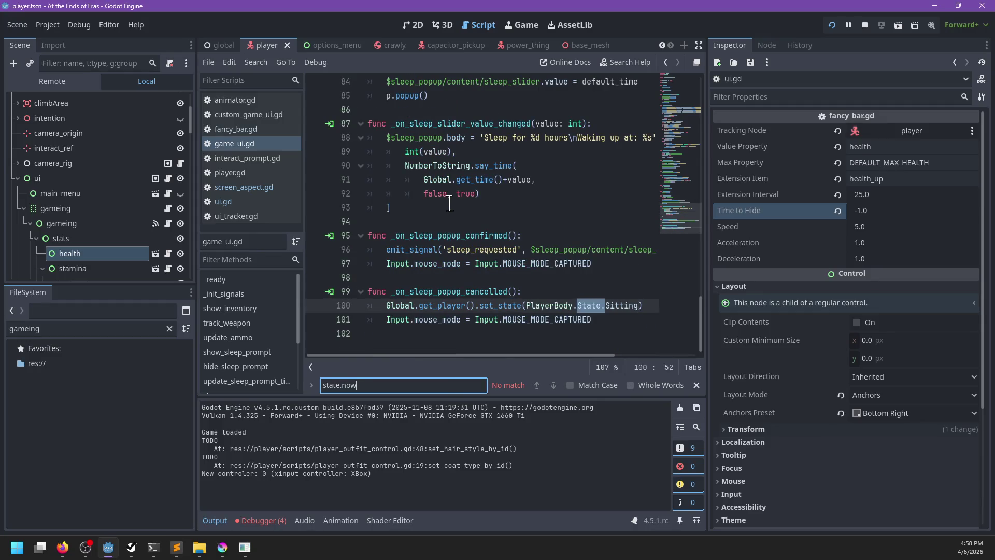
Change holster()'s State.NoWeapon to State.Hidden at gun.gd line 356 and save.
{"action": "key", "text": "alt+Tab"}
{"action": "key", "text": "ctrl+shift+f"}
{"action": "type", "text": "state.nowea"}
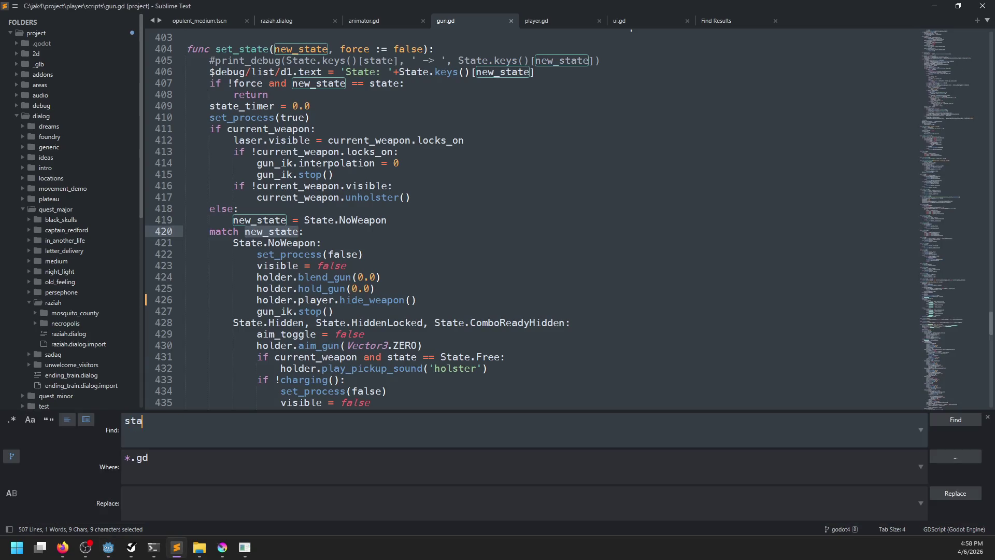
{"action": "type", "text": "pon"}
{"action": "key", "text": "Return"}
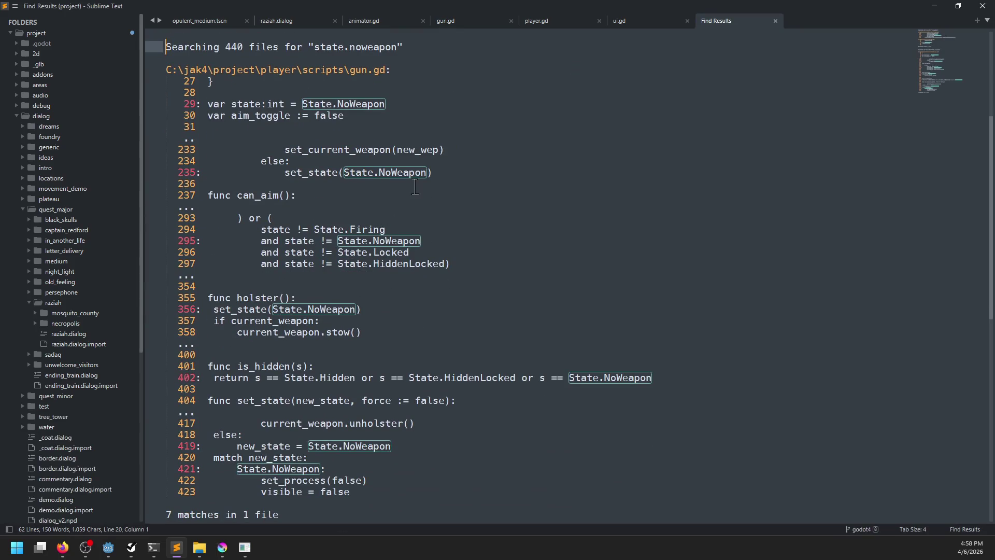
{"action": "scroll", "coordinate": [415, 188], "scroll_direction": "down", "scroll_amount": 3}
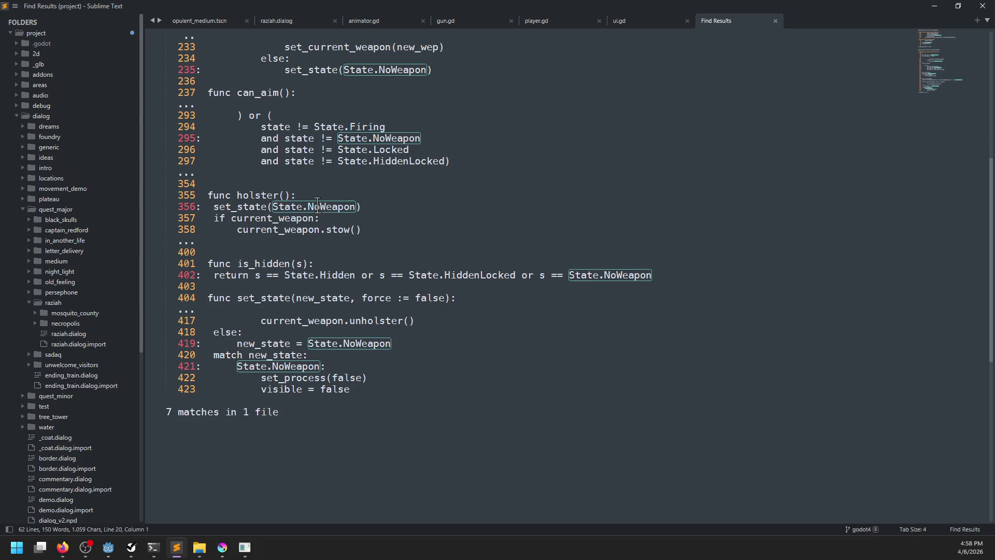
{"action": "double_click", "coordinate": [317, 205]}
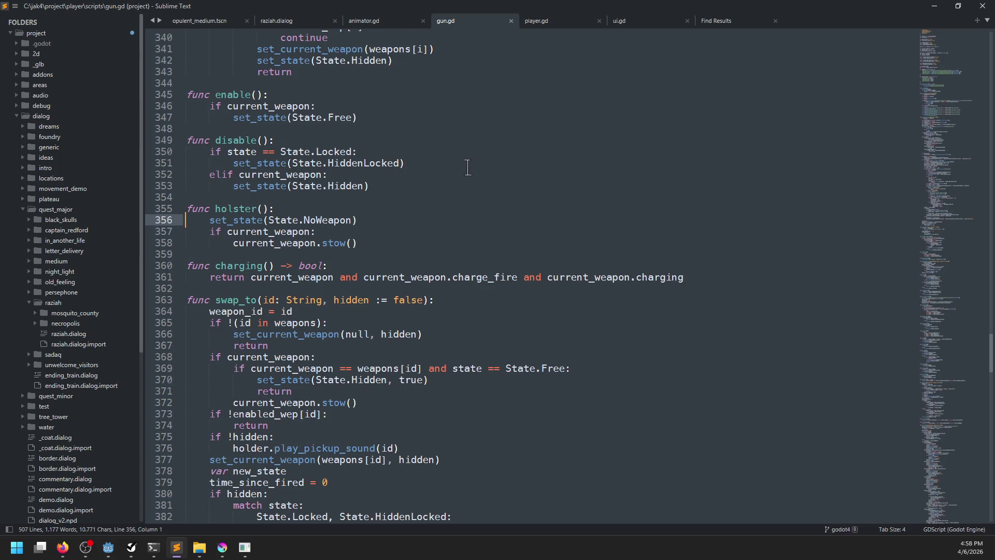
{"action": "double_click", "coordinate": [327, 220]}
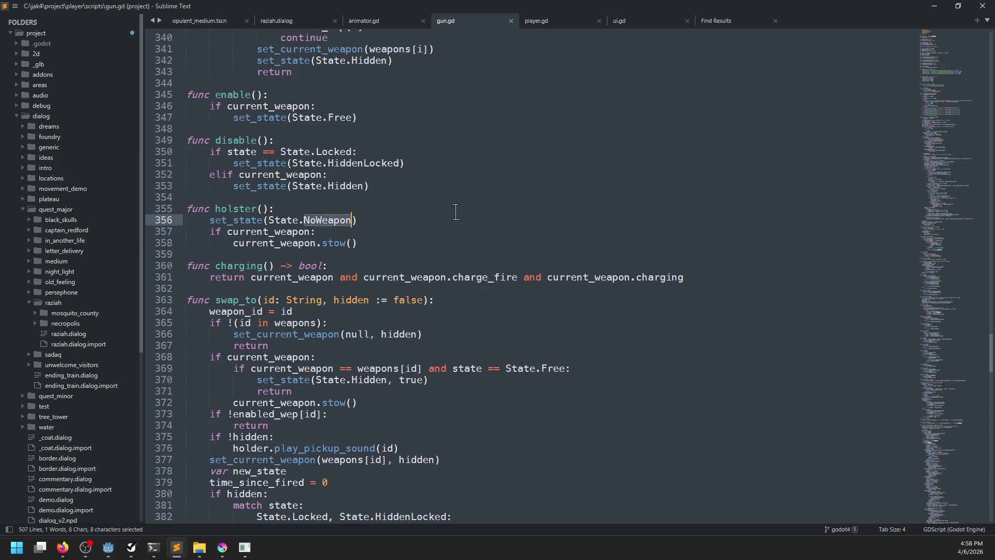
{"action": "type", "text": "Hidden"}
{"action": "key", "text": "ctrl+s"}
{"action": "scroll", "coordinate": [401, 244], "scroll_direction": "up", "scroll_amount": 10}
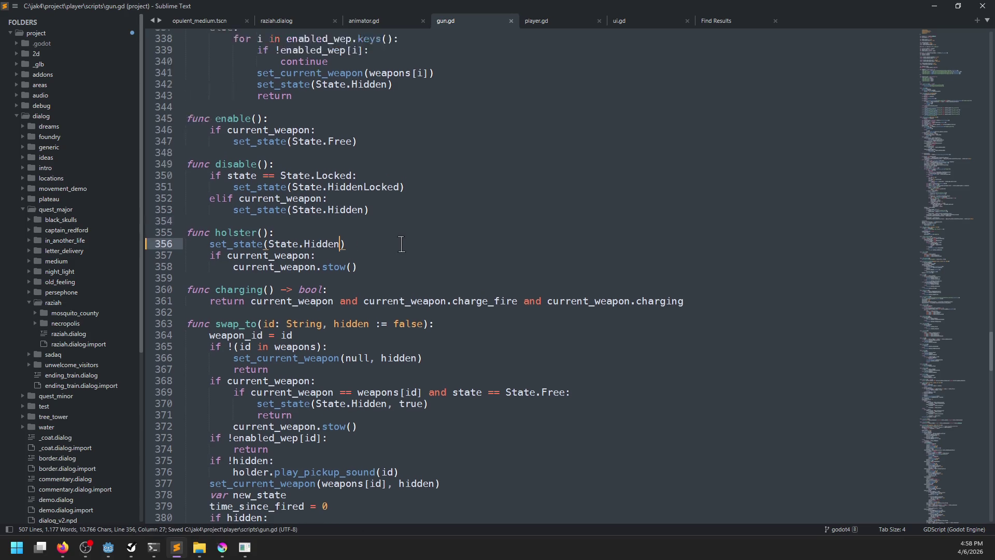
{"action": "scroll", "coordinate": [402, 243], "scroll_direction": "down", "scroll_amount": 5}
{"action": "key", "text": "alt+Tab"}
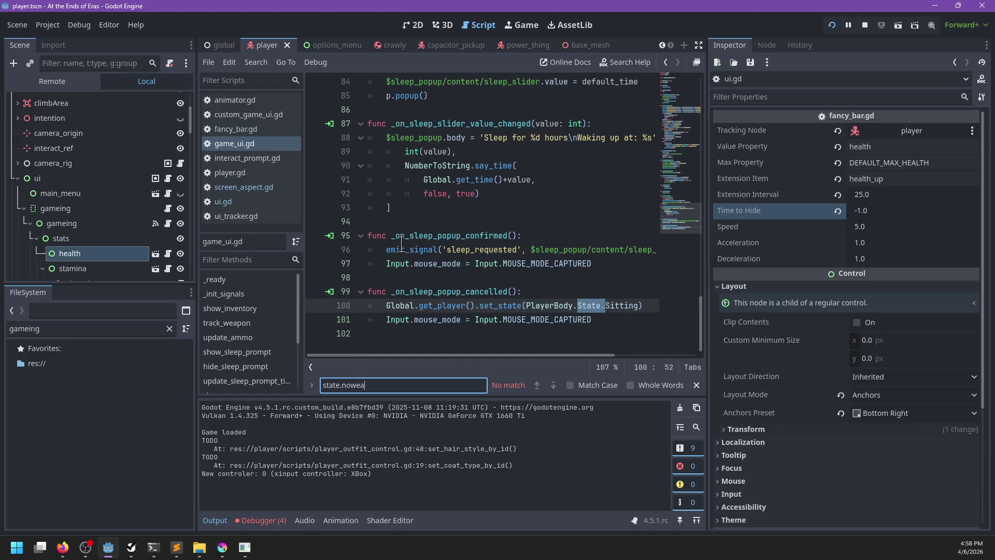
Run the game and inspect the hide_weapon error reported at gun.gd line 426.
{"action": "left_click", "coordinate": [480, 216]}
{"action": "key", "text": "F5"}
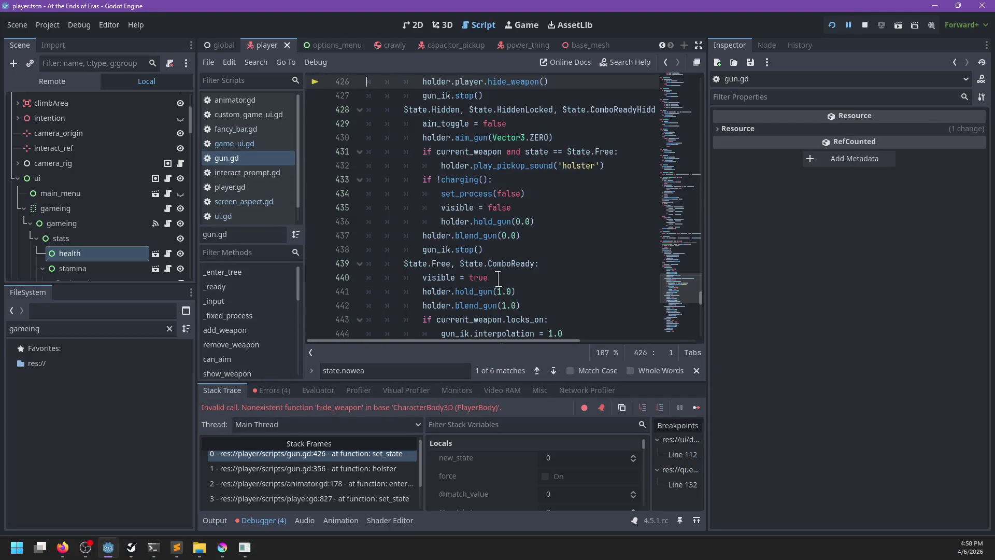
{"action": "scroll", "coordinate": [498, 278], "scroll_direction": "up", "scroll_amount": 4}
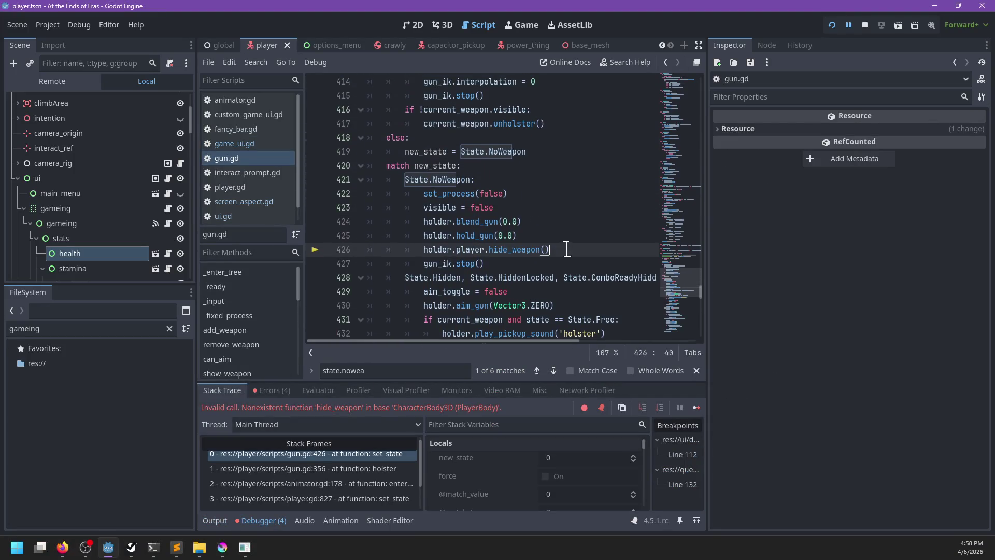
{"action": "left_click", "coordinate": [568, 236]}
{"action": "left_click", "coordinate": [568, 236]}
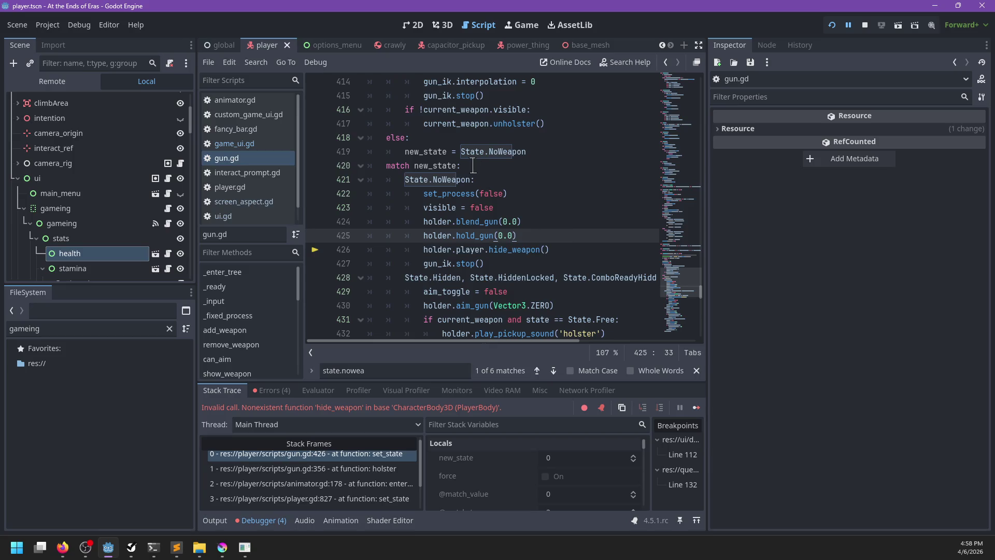
{"action": "key", "text": "Escape"}
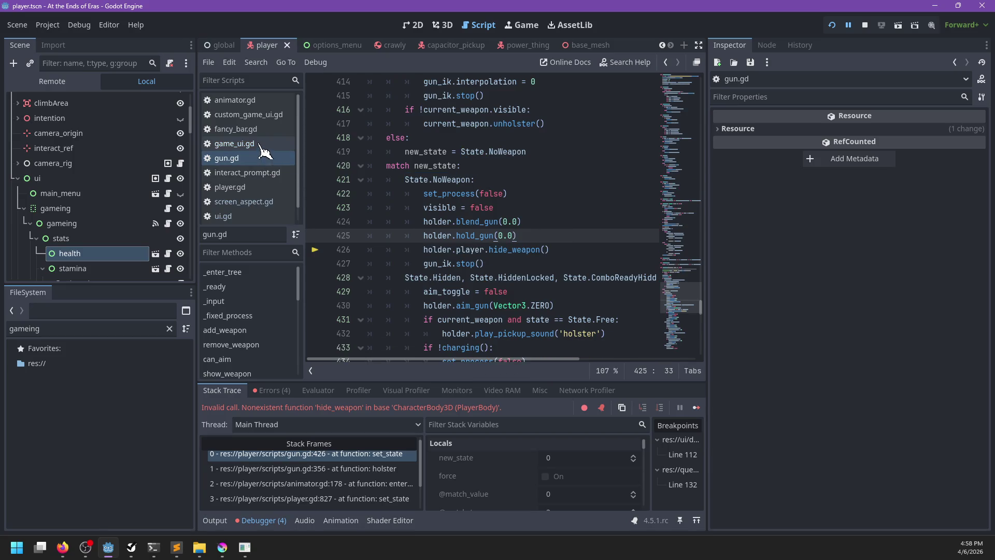
{"action": "key", "text": "F12"}
Uncomment ui.game.hide_weapon() in player.gd, delete the leftover pass line, and save.
{"action": "key", "text": "alt+Tab"}
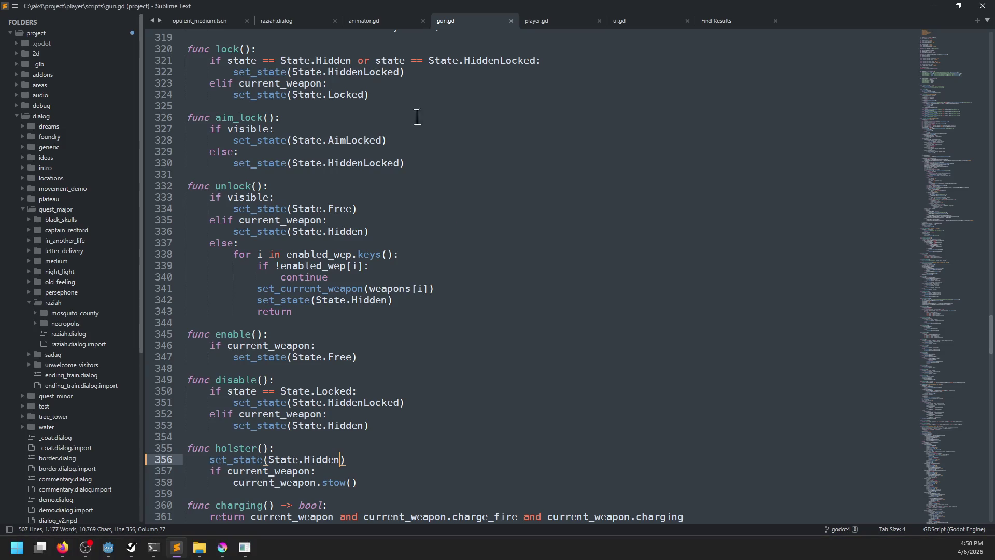
{"action": "left_click", "coordinate": [570, 21]}
{"action": "key", "text": "ctrl+s"}
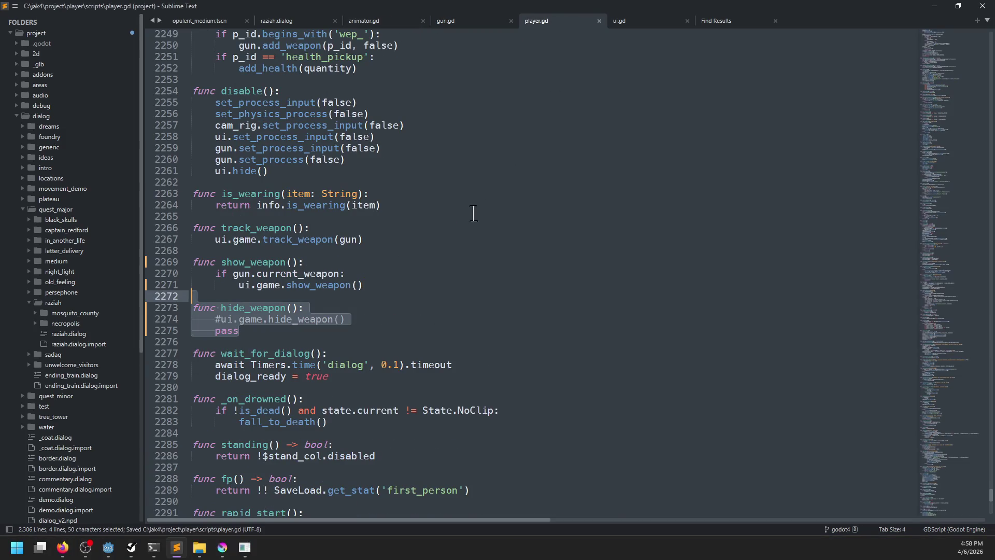
{"action": "left_click", "coordinate": [221, 319]}
{"action": "key", "text": "BackSpace"}
{"action": "key", "text": "Down"}
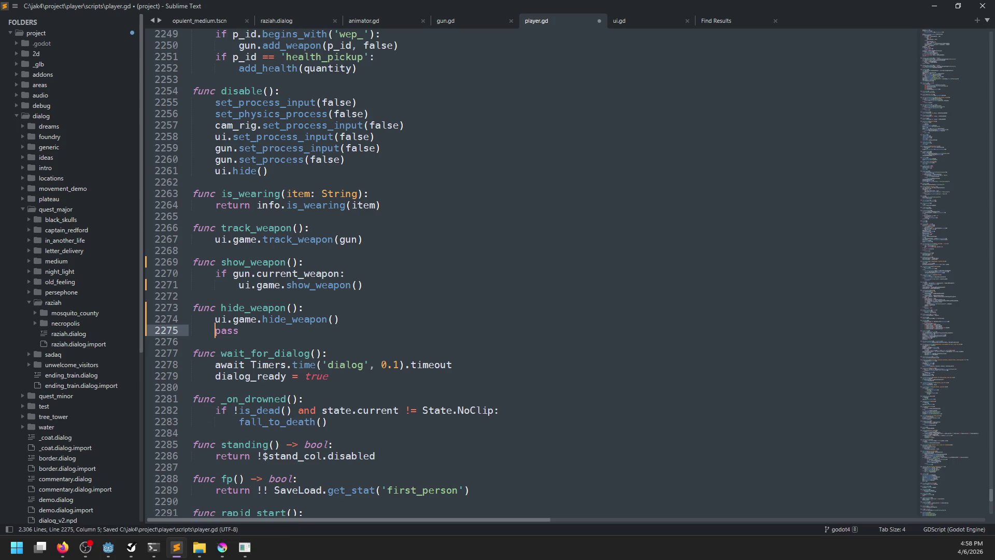
{"action": "key", "text": "End"}
{"action": "key", "text": "shift+Up"}
{"action": "key", "text": "shift+End"}
{"action": "key", "text": "BackSpace"}
{"action": "key", "text": "ctrl+s"}
Return to Godot and dismiss the files-modified-outside notice.
{"action": "key", "text": "alt+Tab"}
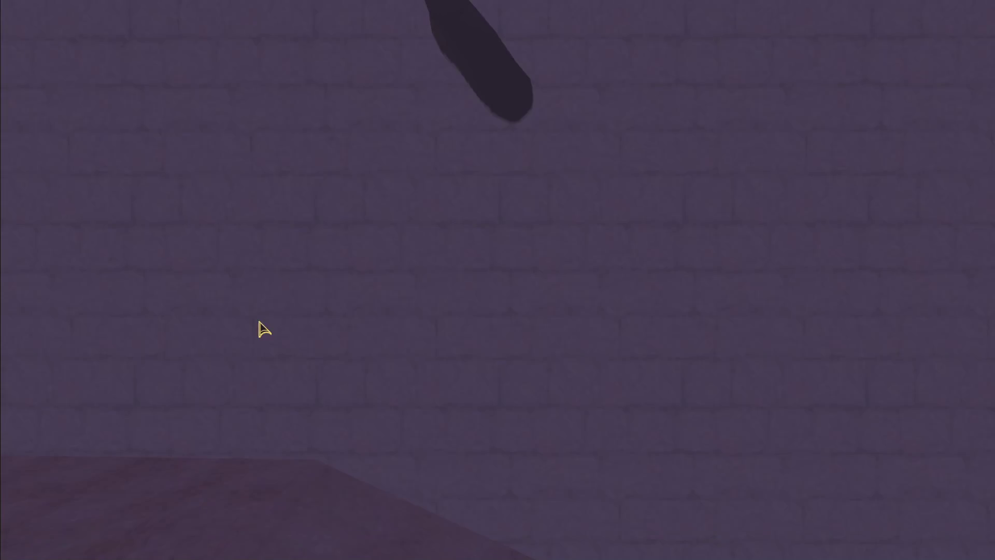
{"action": "key", "text": "alt+Tab"}
{"action": "left_click", "coordinate": [539, 359]}
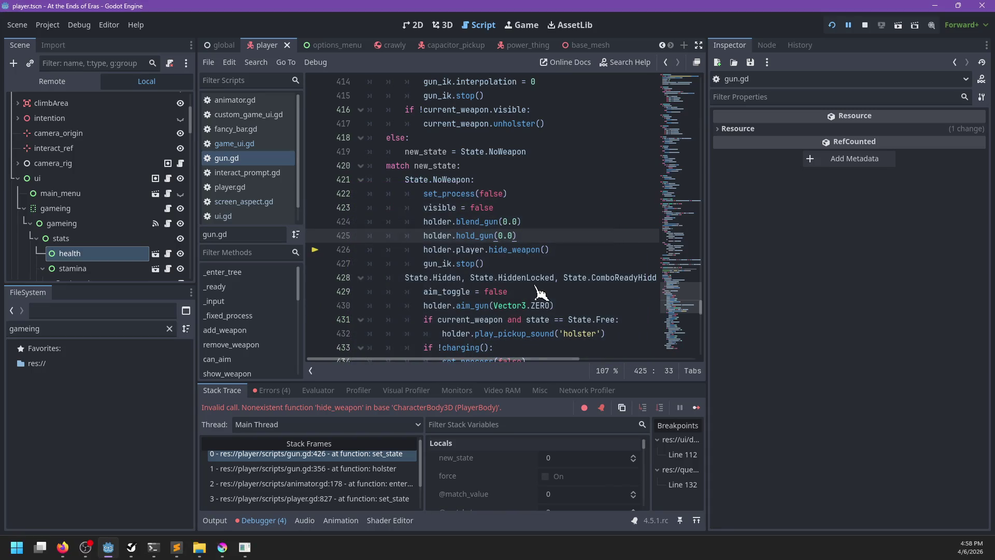
Stop the game, add a breakpoint at gun.gd line 422, and relaunch to hit it.
{"action": "left_click", "coordinate": [588, 222]}
{"action": "key", "text": "F8"}
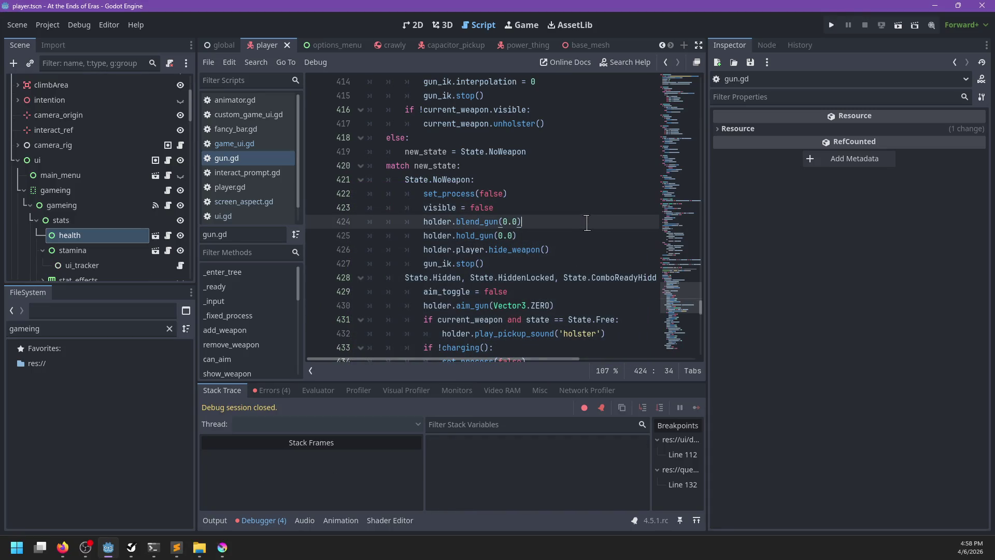
{"action": "left_click", "coordinate": [510, 250]}
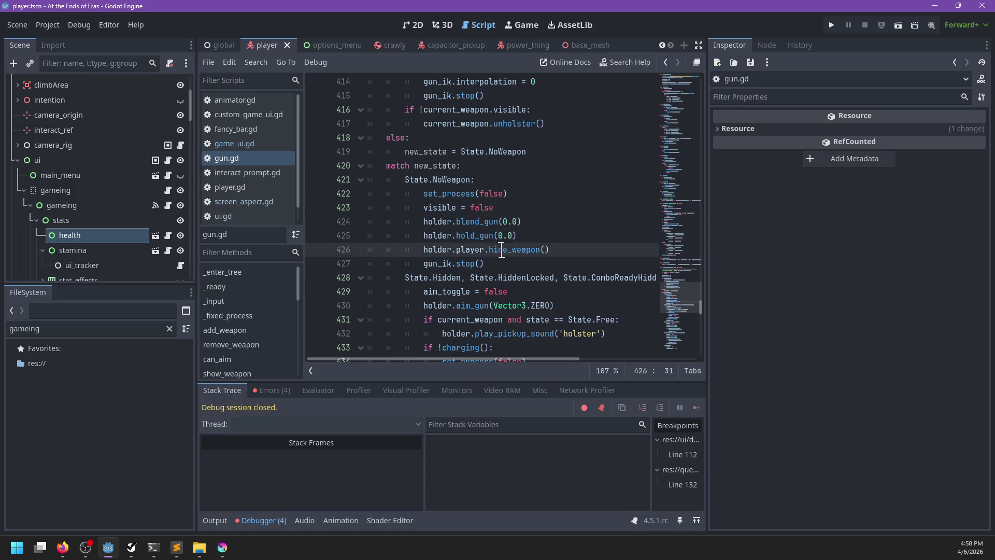
{"action": "scroll", "coordinate": [458, 213], "scroll_direction": "up", "scroll_amount": 2}
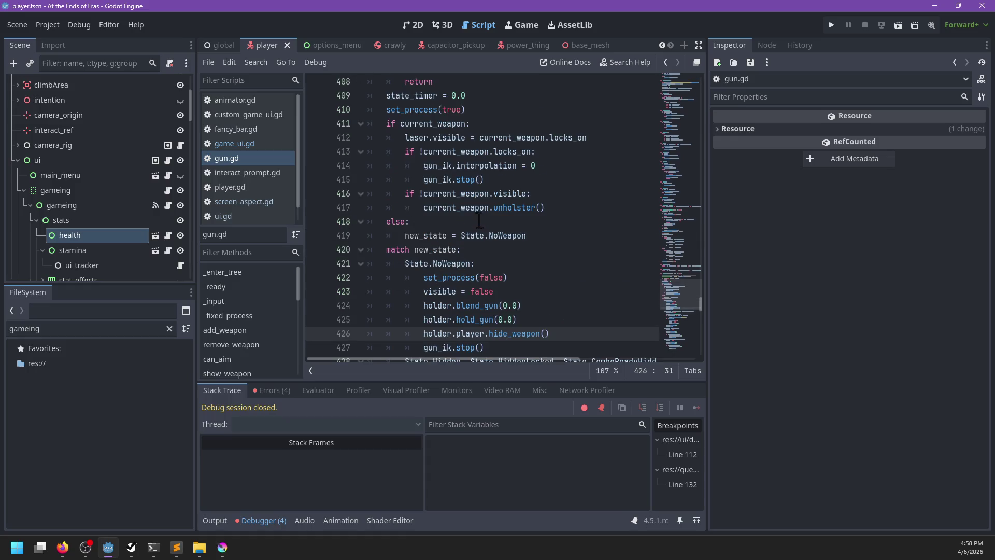
{"action": "left_click", "coordinate": [315, 277]}
{"action": "left_click", "coordinate": [545, 254]}
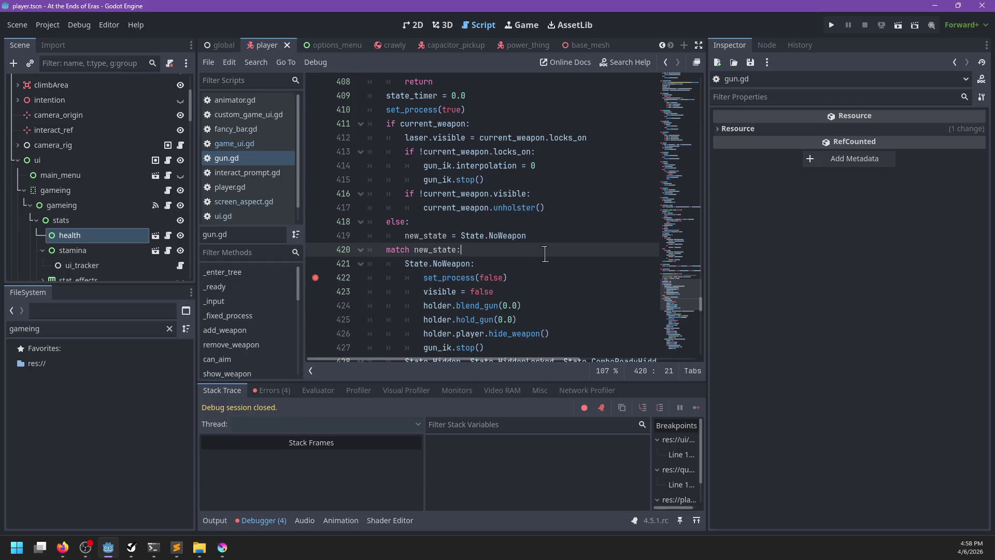
{"action": "key", "text": "F5"}
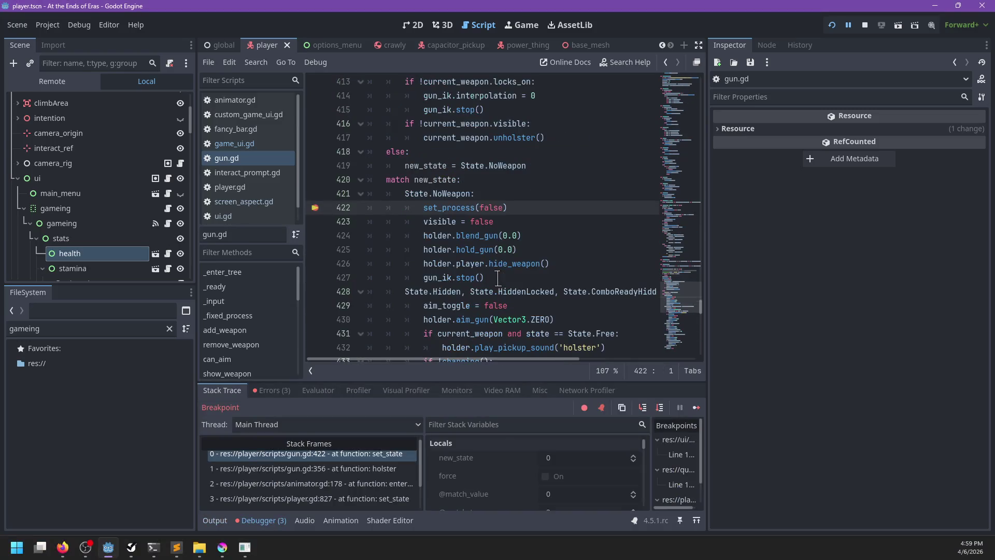
Inspect the call stack frames: gun.gd holster at line 356, debug_player_spawn.gd and player.gd _ready at line 321.
{"action": "left_click", "coordinate": [363, 469]}
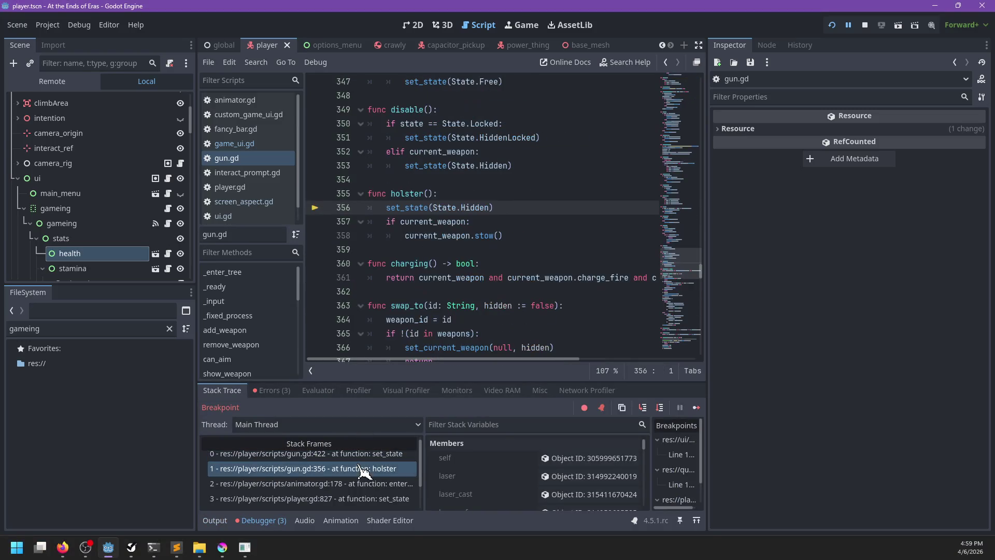
{"action": "left_click", "coordinate": [328, 454]}
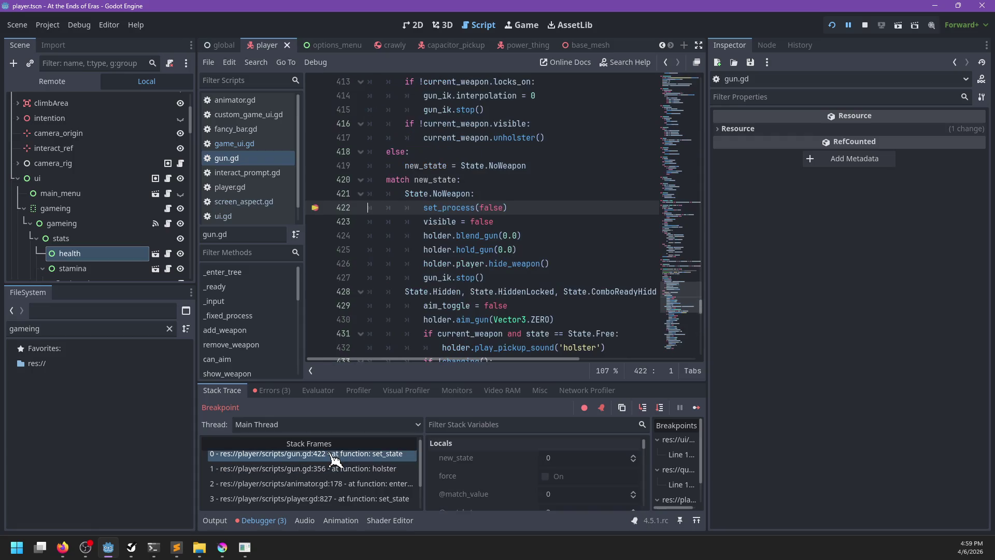
{"action": "scroll", "coordinate": [537, 240], "scroll_direction": "up", "scroll_amount": 2}
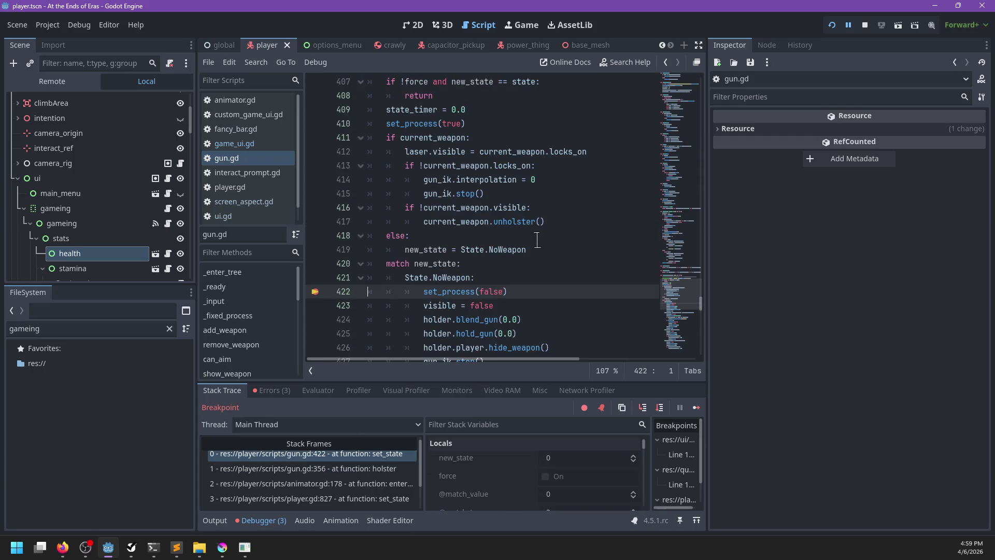
{"action": "mouse_move", "coordinate": [440, 137]}
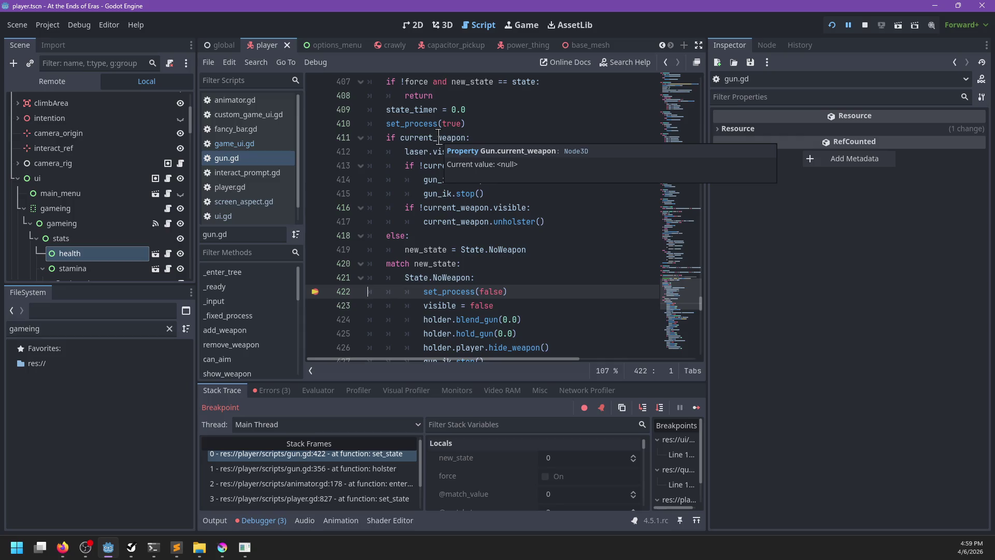
{"action": "scroll", "coordinate": [362, 487], "scroll_direction": "down", "scroll_amount": 2}
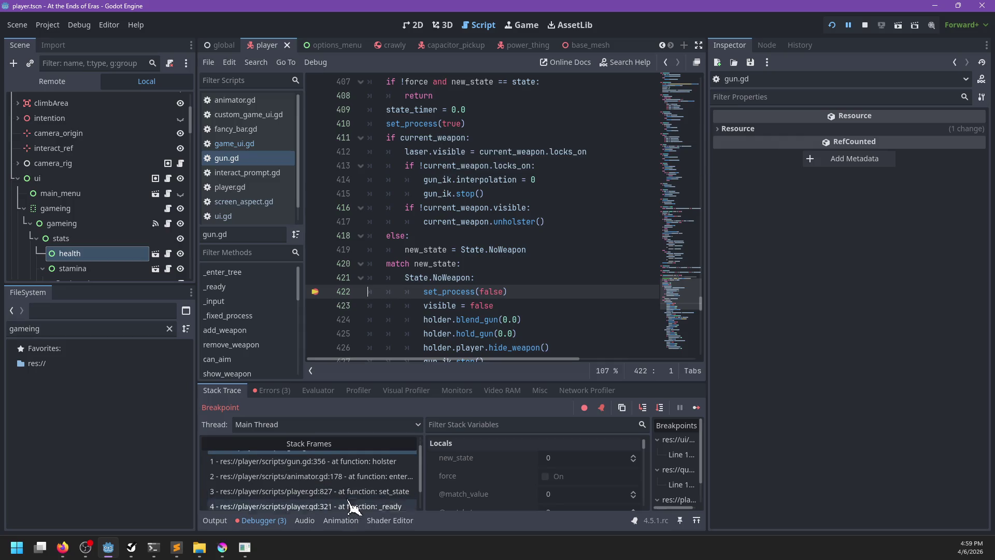
{"action": "left_click", "coordinate": [356, 498]}
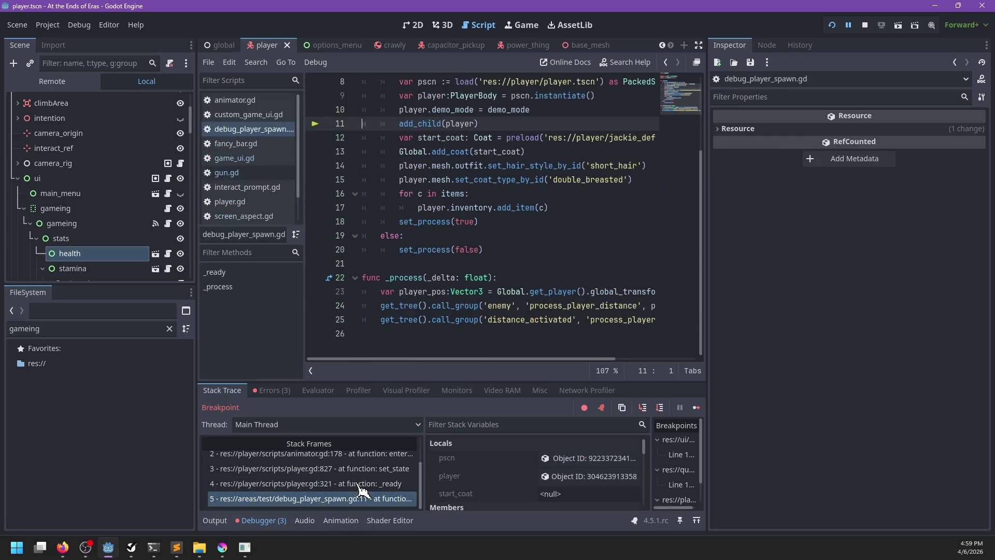
{"action": "left_click", "coordinate": [359, 484]}
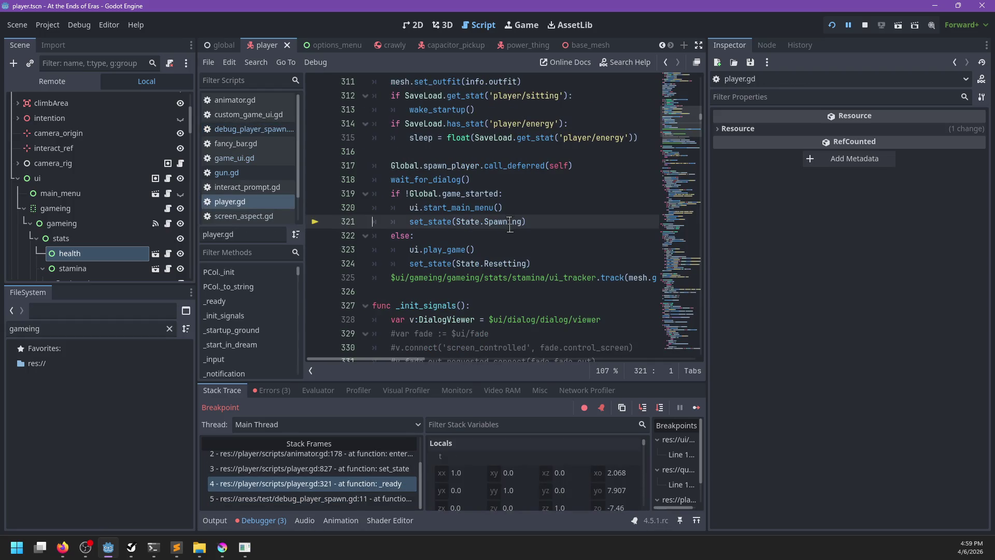
{"action": "scroll", "coordinate": [501, 248], "scroll_direction": "up", "scroll_amount": 2}
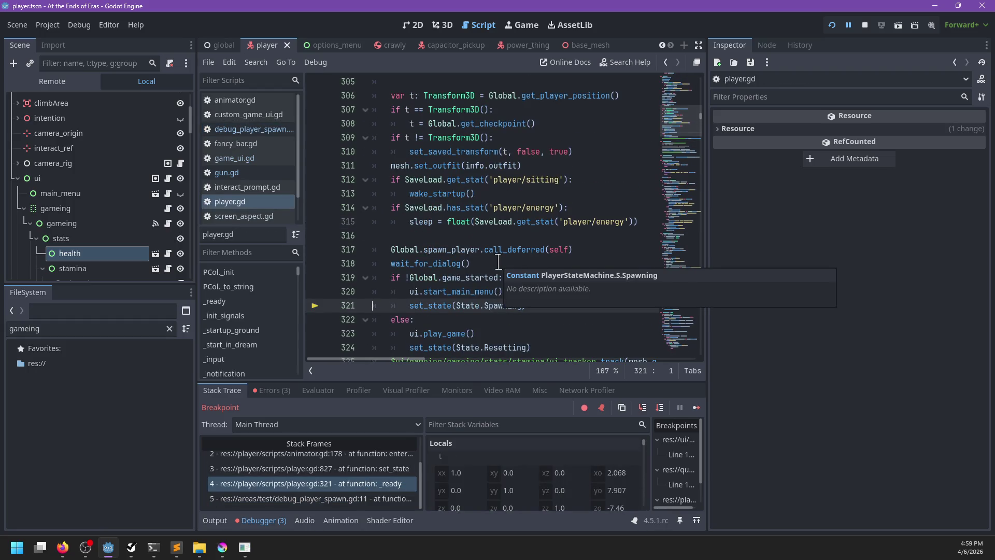
{"action": "scroll", "coordinate": [498, 262], "scroll_direction": "up", "scroll_amount": 8}
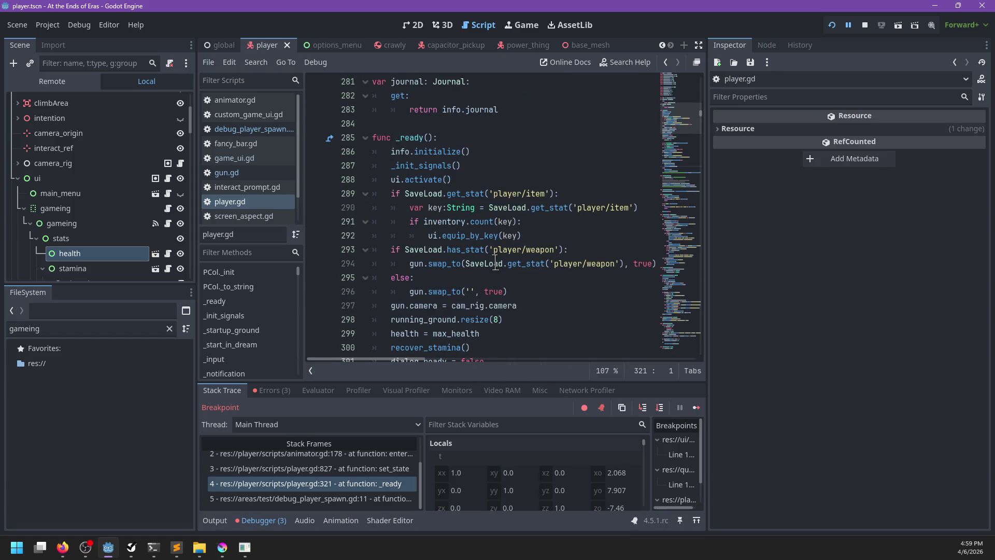
Review swap_to on player.gd line 294, then the set_state, animator.gd and holster stack frames.
{"action": "double_click", "coordinate": [444, 263]}
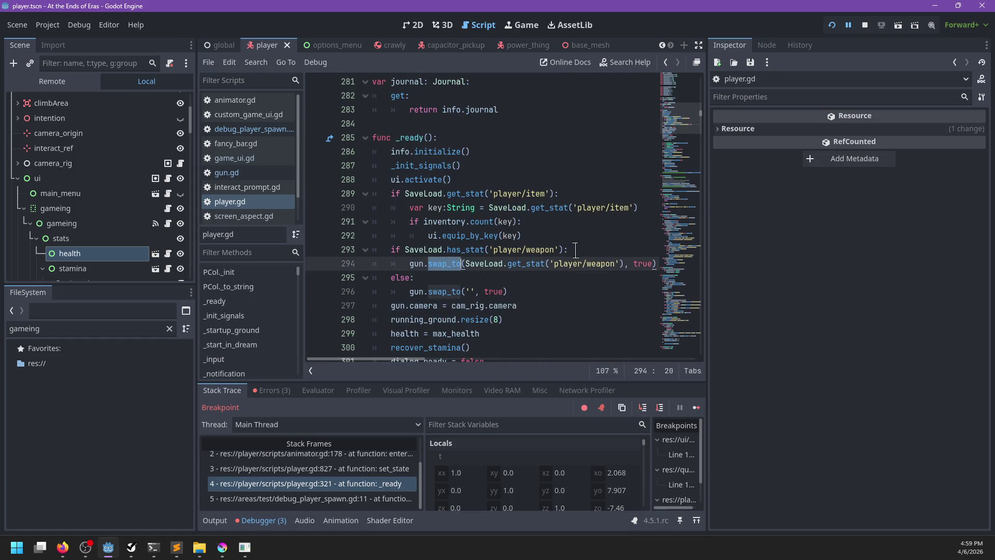
{"action": "scroll", "coordinate": [570, 254], "scroll_direction": "down", "scroll_amount": 1}
{"action": "scroll", "coordinate": [567, 260], "scroll_direction": "down", "scroll_amount": 2}
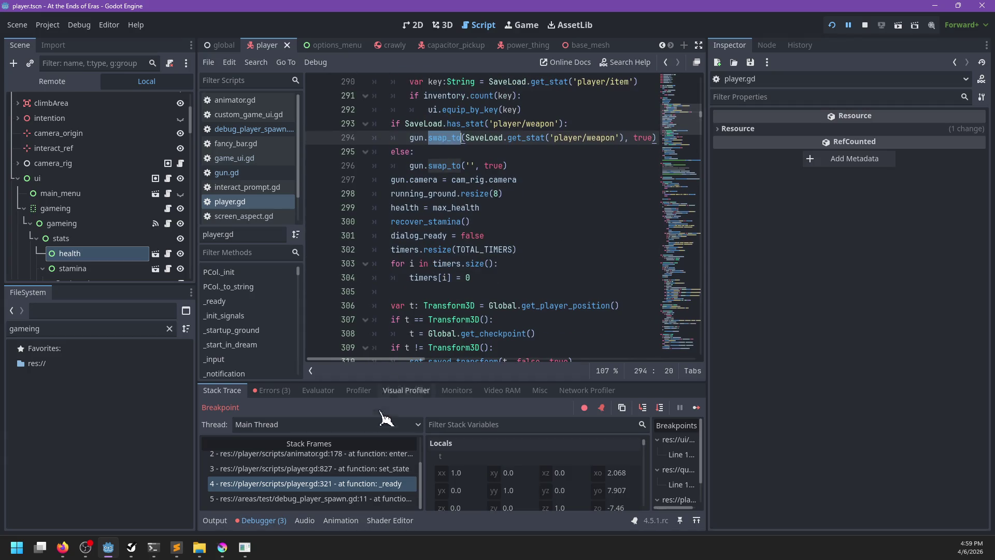
{"action": "left_click", "coordinate": [356, 469]}
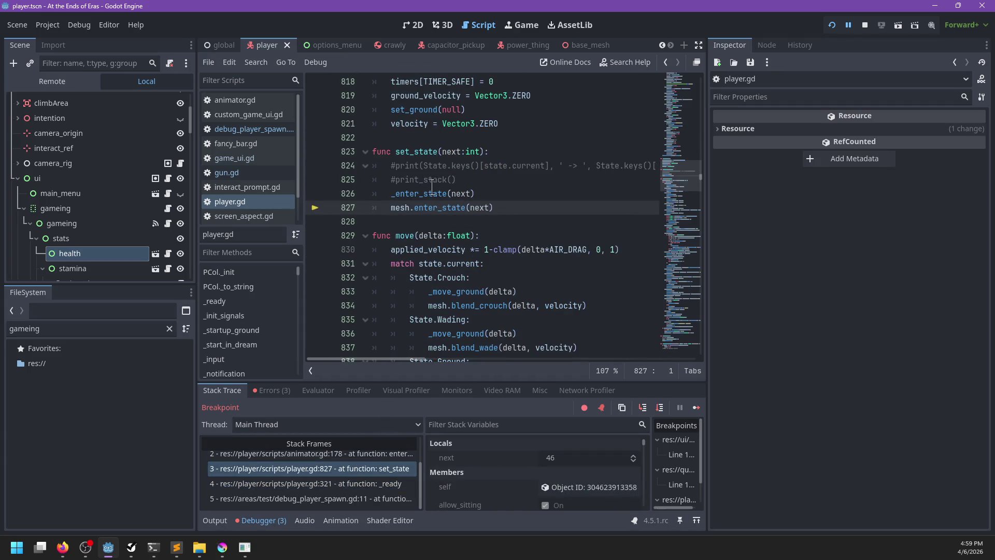
{"action": "left_click", "coordinate": [355, 455]}
{"action": "scroll", "coordinate": [359, 460], "scroll_direction": "up", "scroll_amount": 3}
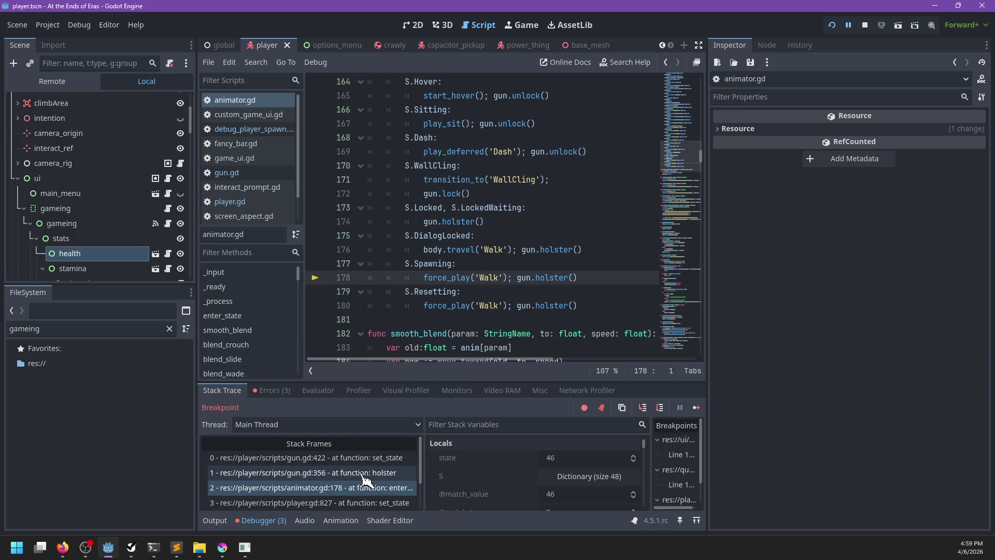
{"action": "left_click", "coordinate": [361, 473]}
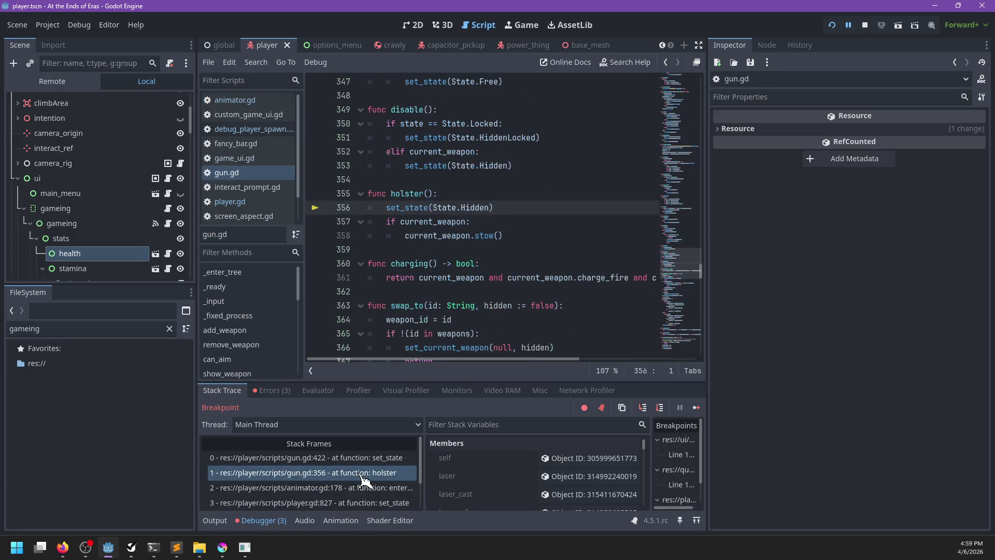
{"action": "left_click", "coordinate": [368, 457]}
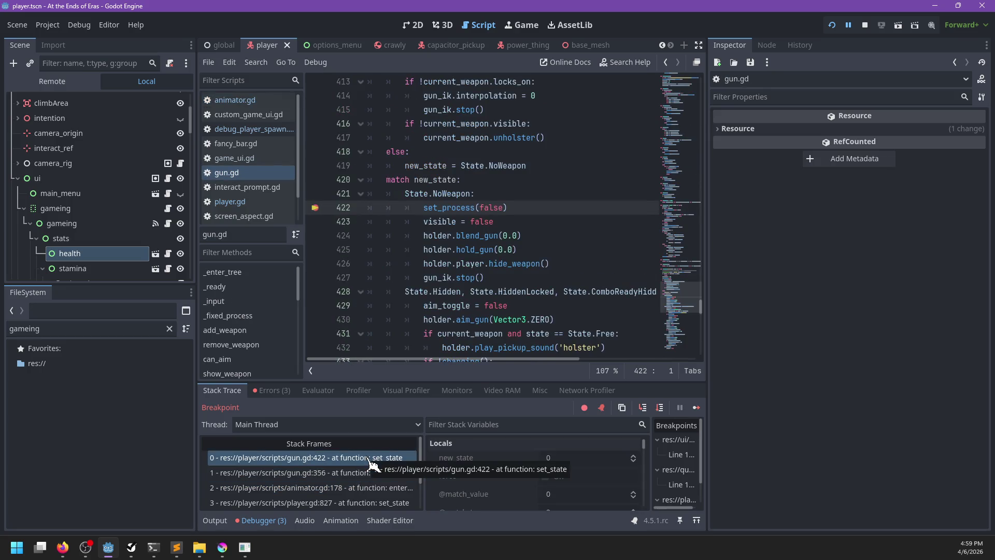
{"action": "left_click", "coordinate": [358, 472]}
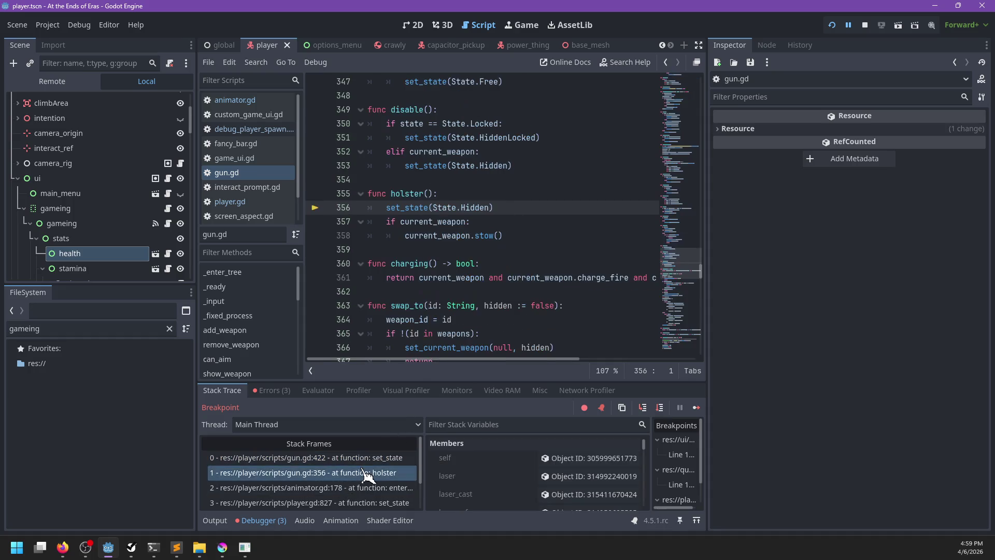
{"action": "left_click", "coordinate": [373, 457]}
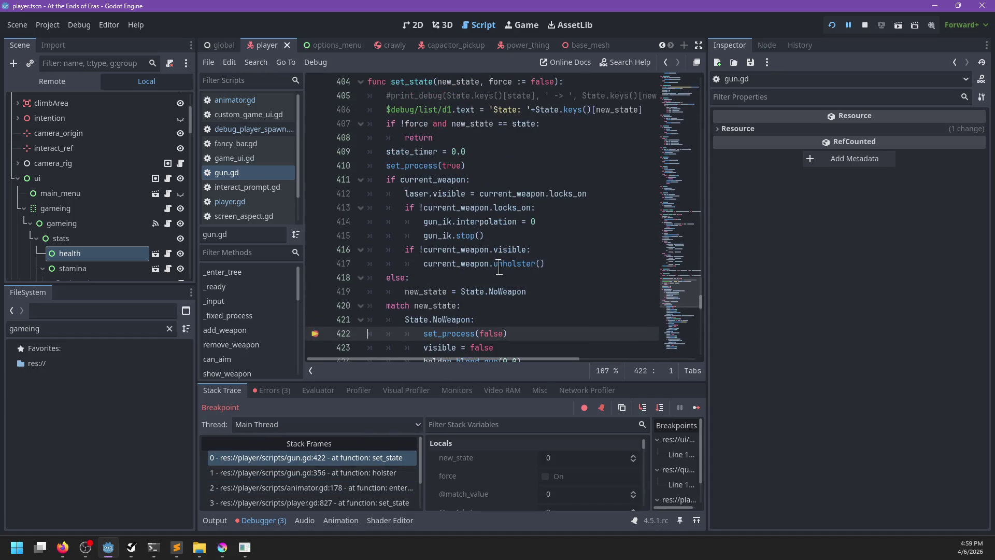
{"action": "scroll", "coordinate": [484, 273], "scroll_direction": "down", "scroll_amount": 1}
Add a breakpoint on gun.gd line 419 and start a search in the script.
{"action": "left_click", "coordinate": [315, 249]}
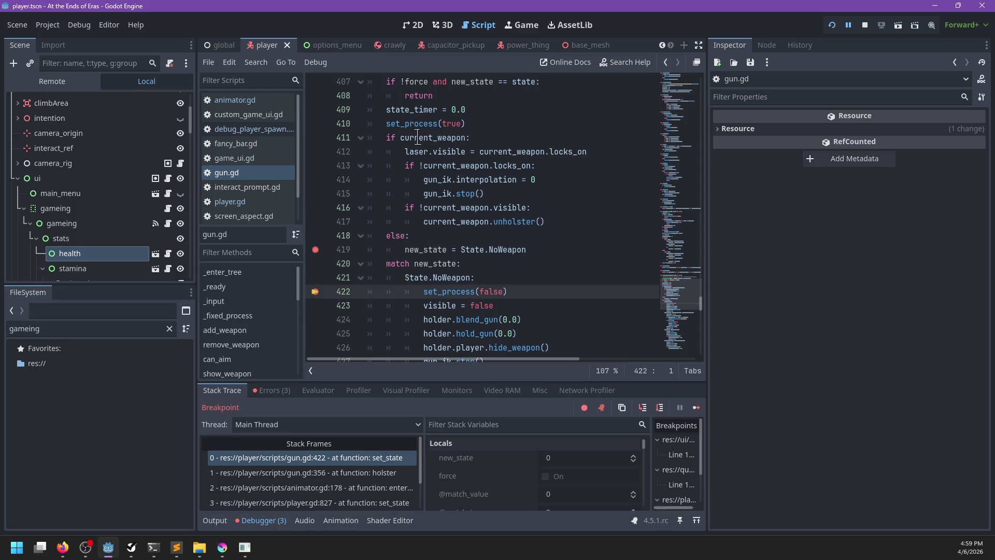
{"action": "left_click", "coordinate": [522, 124]}
{"action": "key", "text": "ctrl+f"}
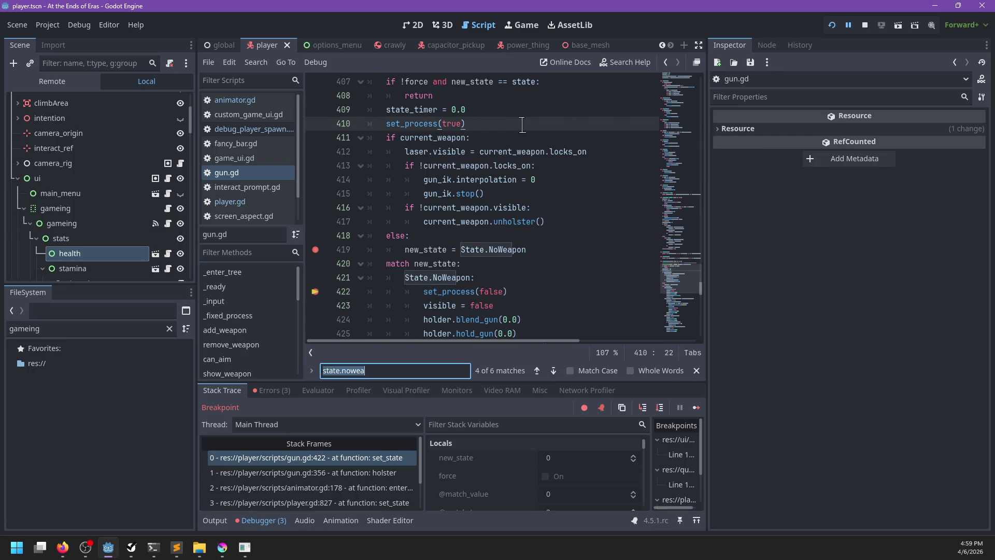
Search gun.gd for swap_to and reach the swap_to function definition.
{"action": "type", "text": "swap_to"}
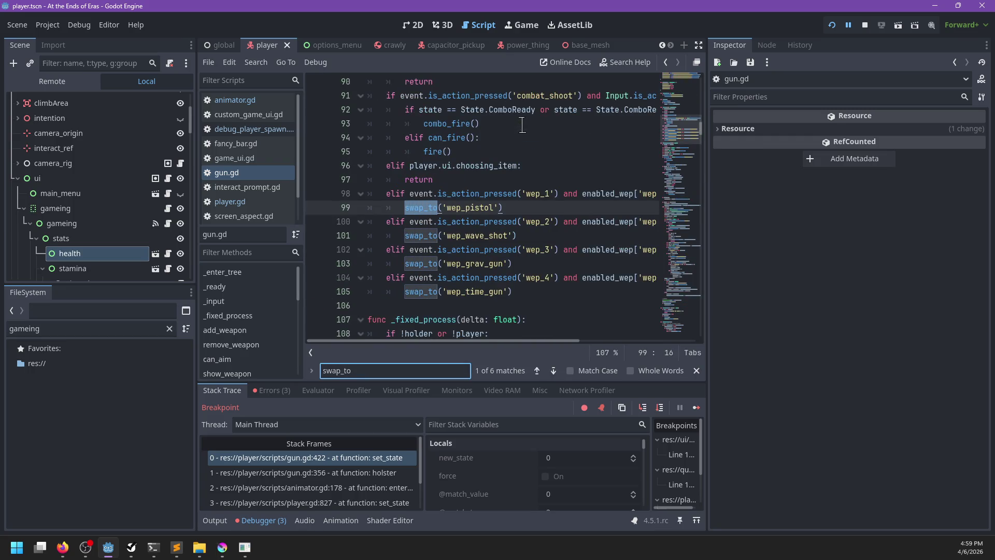
{"action": "key", "text": "Return"}
{"action": "key", "text": "Return"}
{"action": "key", "text": "Return"}
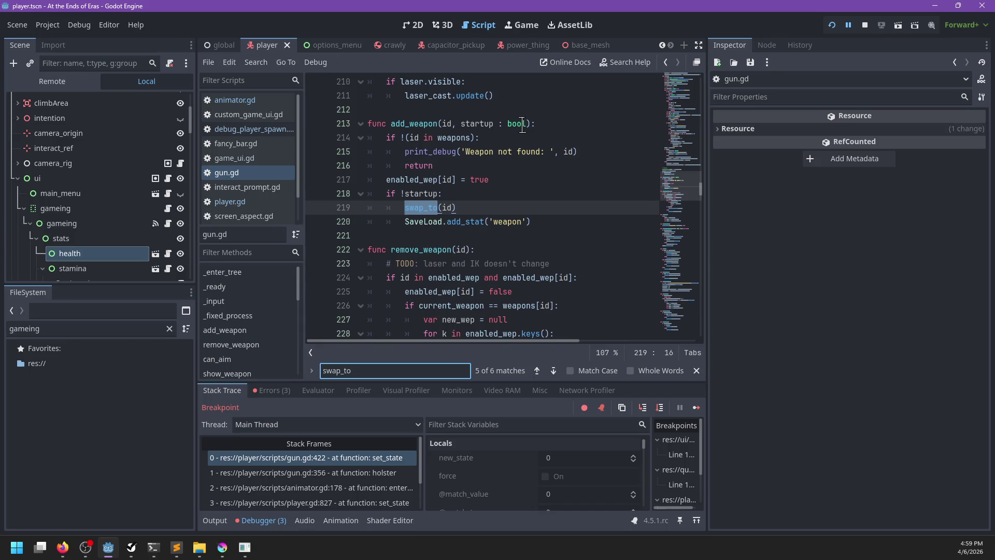
{"action": "key", "text": "Return"}
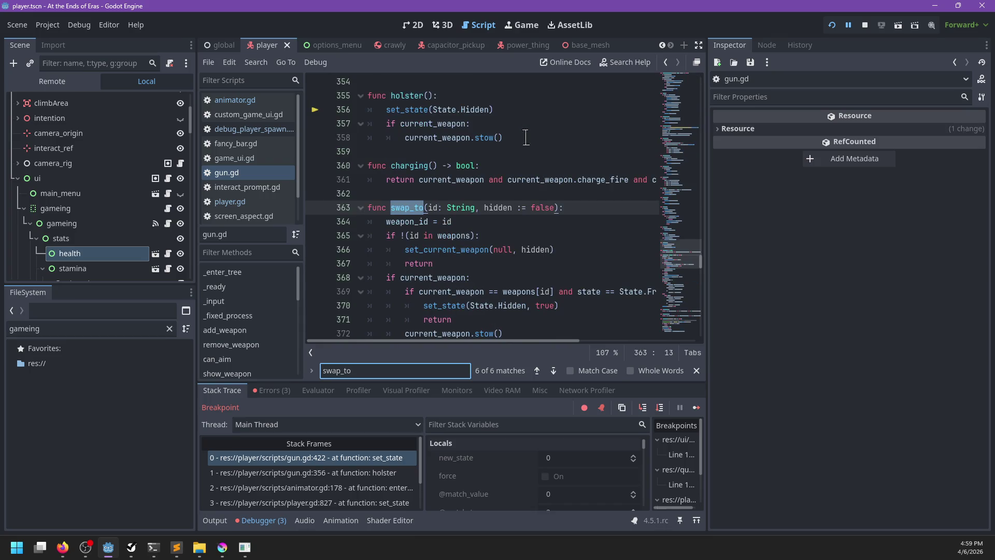
{"action": "scroll", "coordinate": [526, 138], "scroll_direction": "down", "scroll_amount": 2}
{"action": "key", "text": "Escape"}
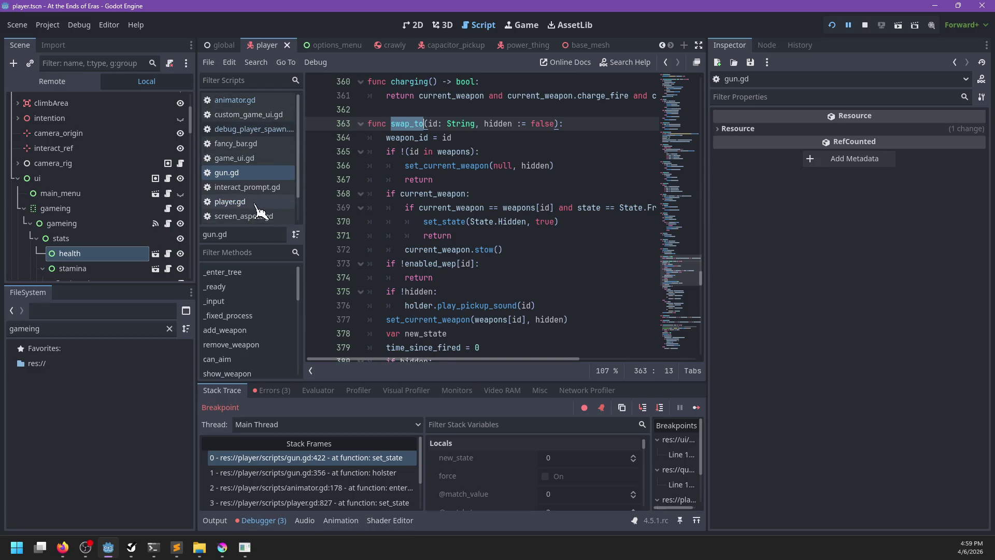
Find the swap_to call in player.gd, set a breakpoint on line 294, and rerun the game.
{"action": "left_click", "coordinate": [229, 201]}
{"action": "left_click", "coordinate": [480, 151]}
{"action": "key", "text": "ctrl+f"}
{"action": "type", "text": "swap_to"}
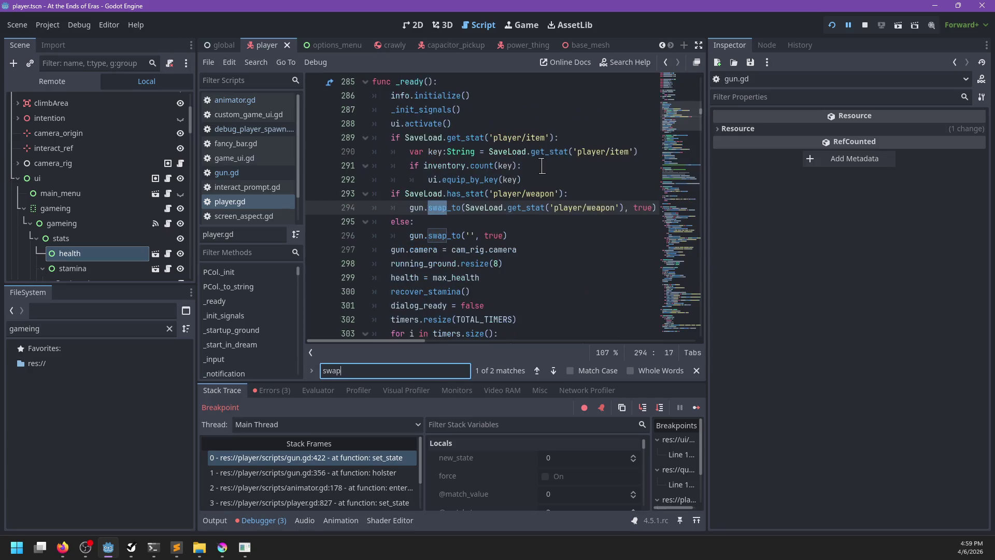
{"action": "key", "text": "Escape"}
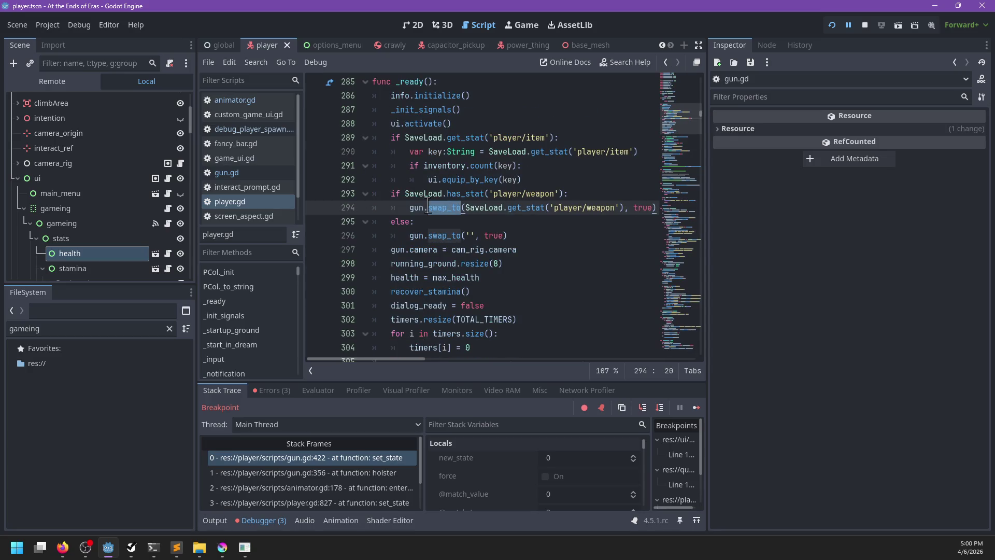
{"action": "left_click", "coordinate": [317, 208]}
{"action": "scroll", "coordinate": [519, 223], "scroll_direction": "down", "scroll_amount": 2}
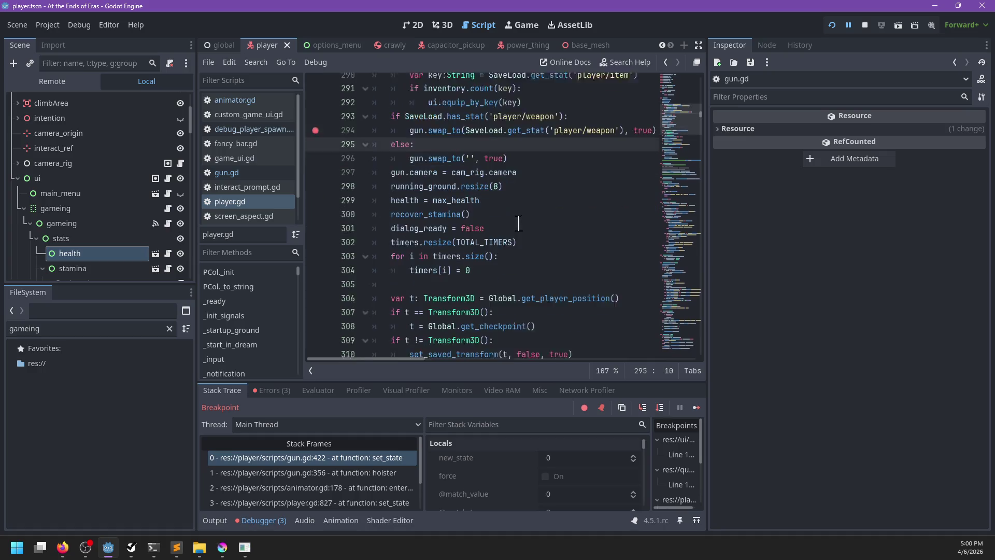
{"action": "scroll", "coordinate": [519, 223], "scroll_direction": "up", "scroll_amount": 3}
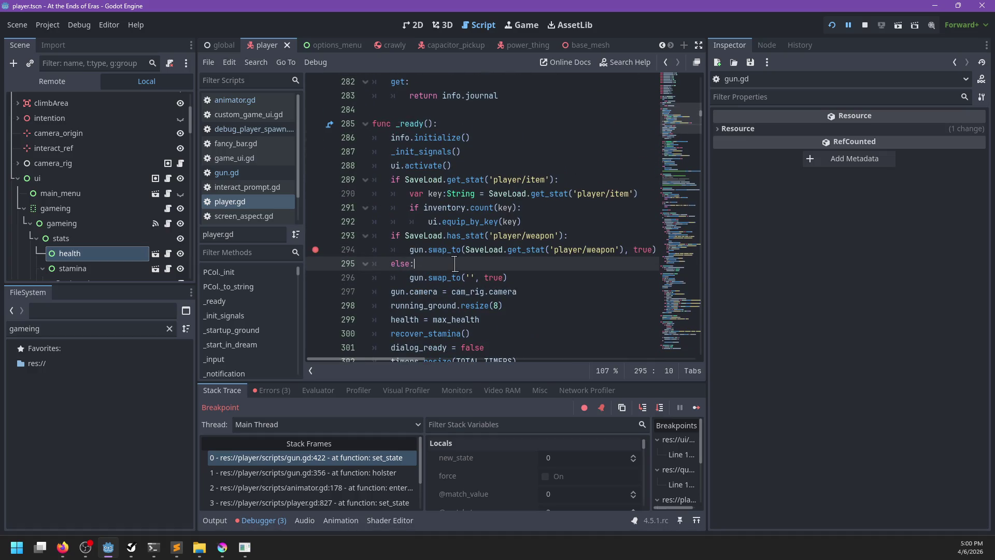
{"action": "key", "text": "F5"}
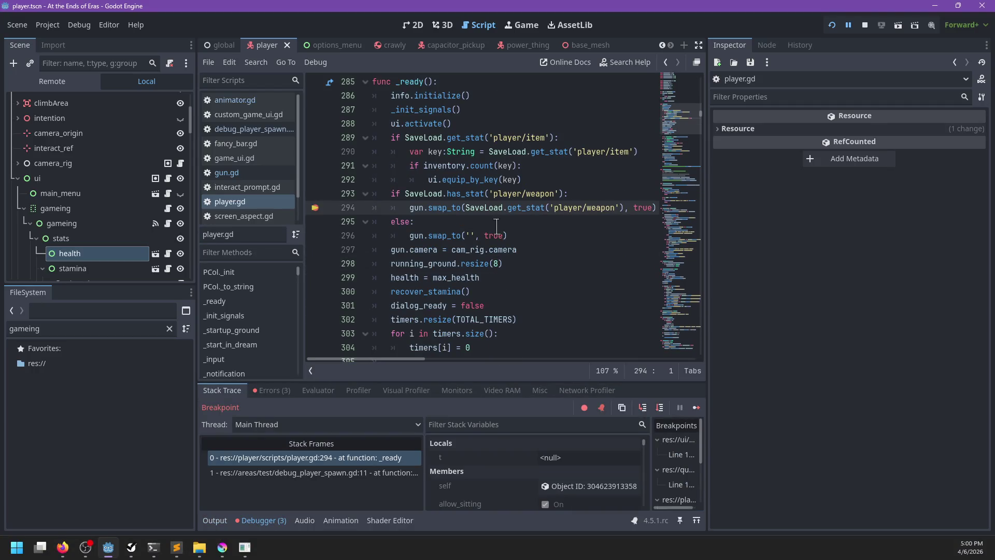
Step into get_stat and then into swap_to at gun.gd line 364, where id arrives empty, then return to player.gd line 294.
{"action": "key", "text": "F11"}
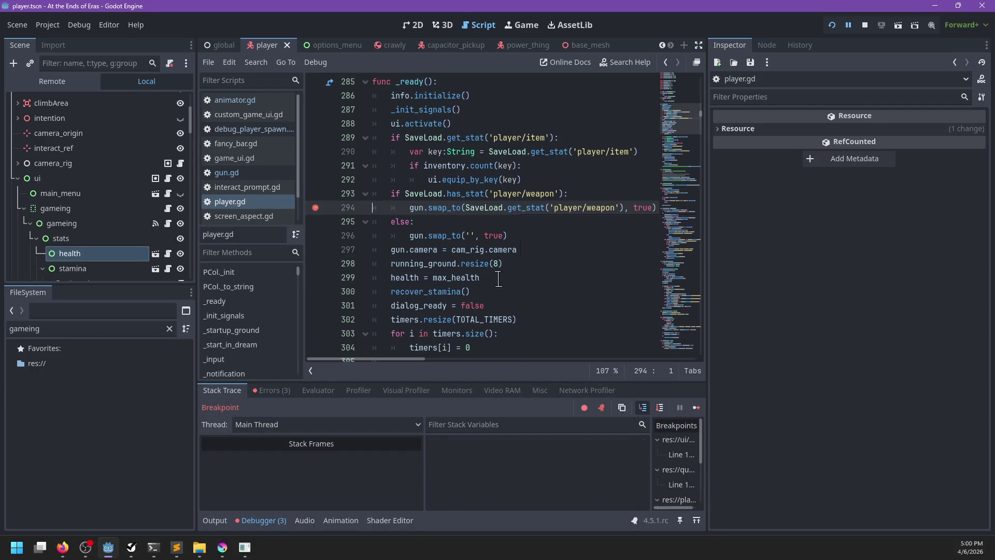
{"action": "scroll", "coordinate": [485, 235], "scroll_direction": "up", "scroll_amount": 2}
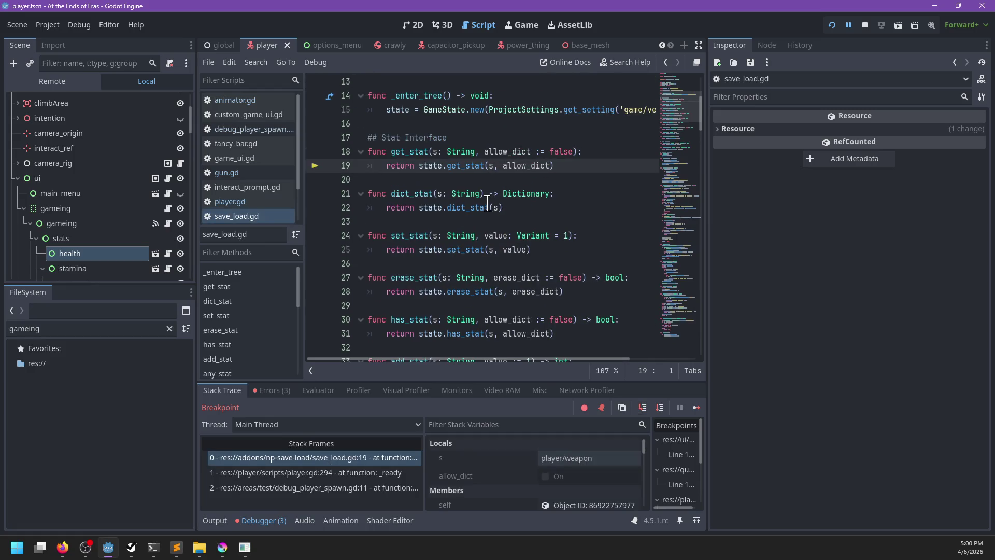
{"action": "key", "text": "F11"}
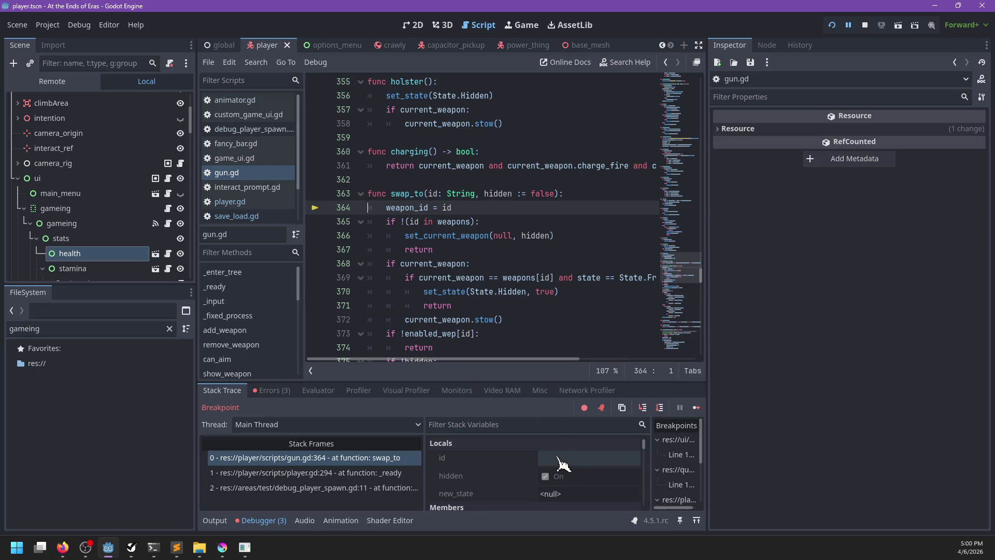
{"action": "left_click", "coordinate": [280, 203]}
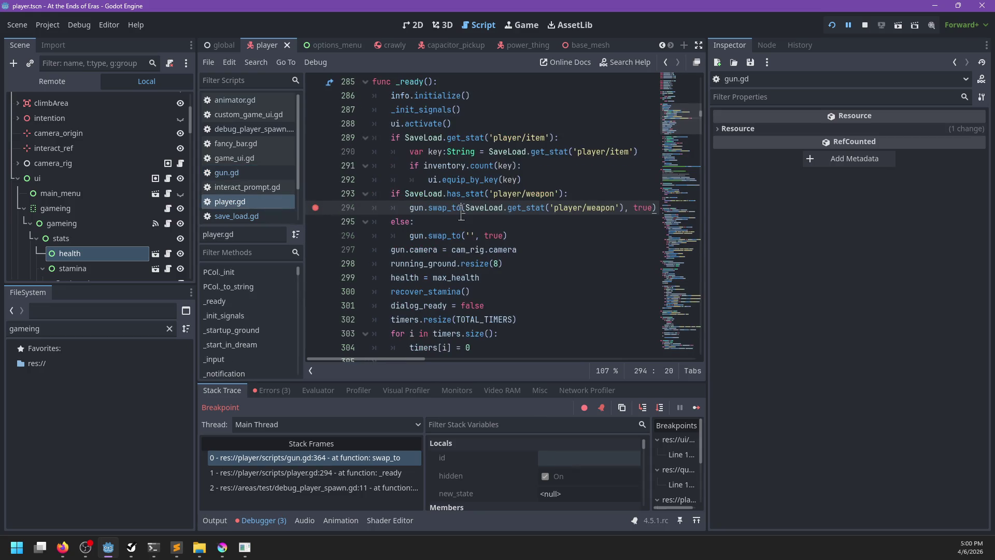
Search player.gd for 'player/weapon' to reach its save line in _prepare_save.
{"action": "left_click", "coordinate": [461, 208]}
{"action": "key", "text": "ctrl+f"}
{"action": "type", "text": "player/weapo"}
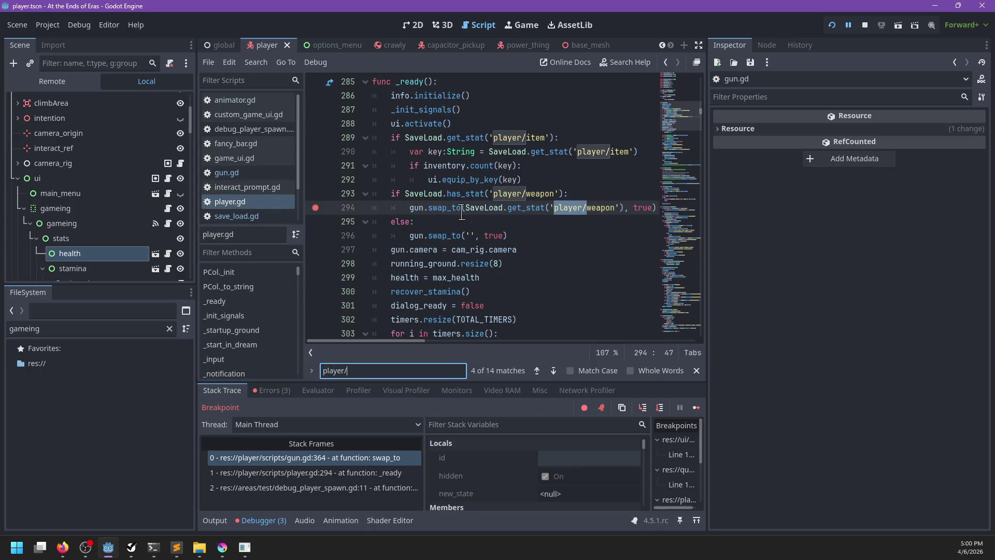
{"action": "type", "text": "n"}
{"action": "key", "text": "shift+Return"}
{"action": "key", "text": "Return"}
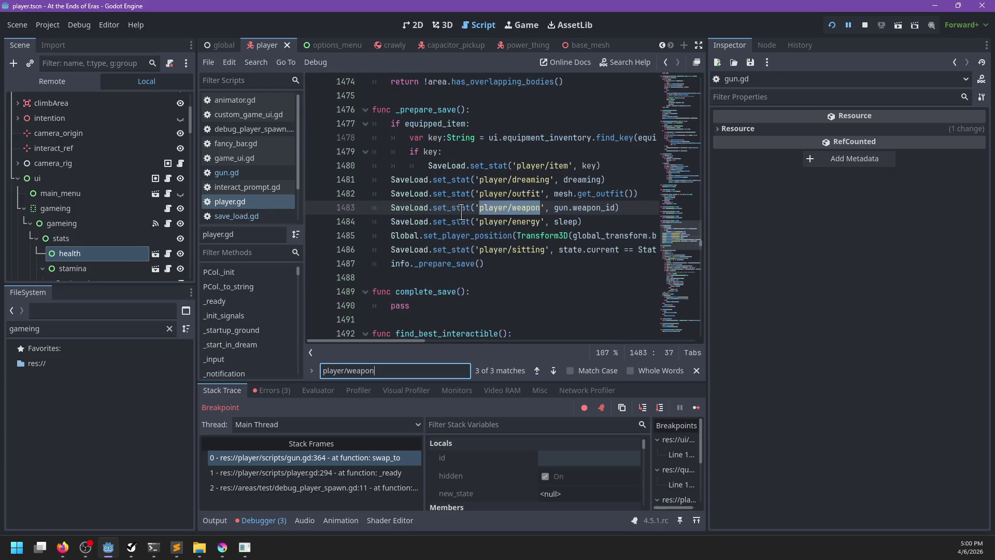
{"action": "key", "text": "Escape"}
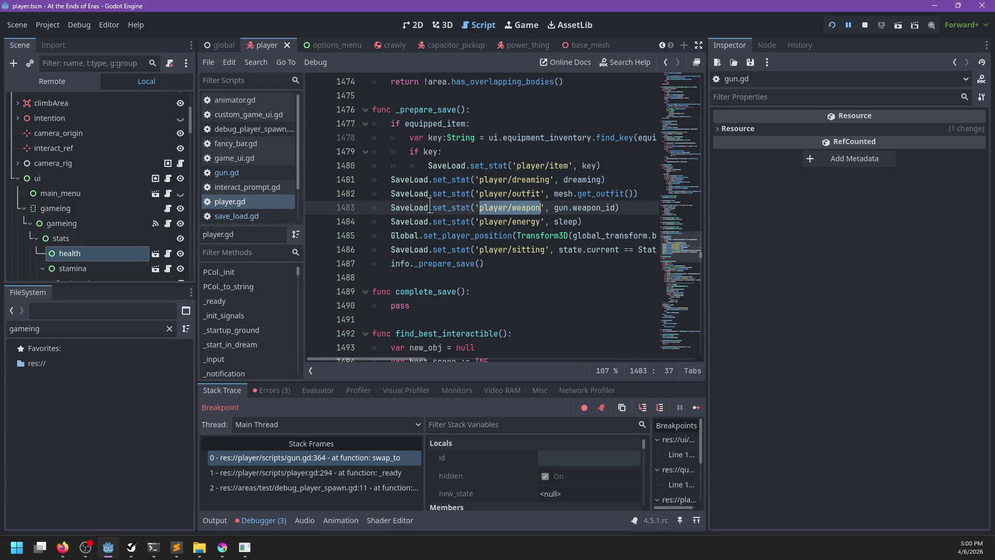
Open gun.gd at the weapon_id declaration and review the surrounding code.
{"action": "left_click", "coordinate": [537, 203], "text": "ctrl"}
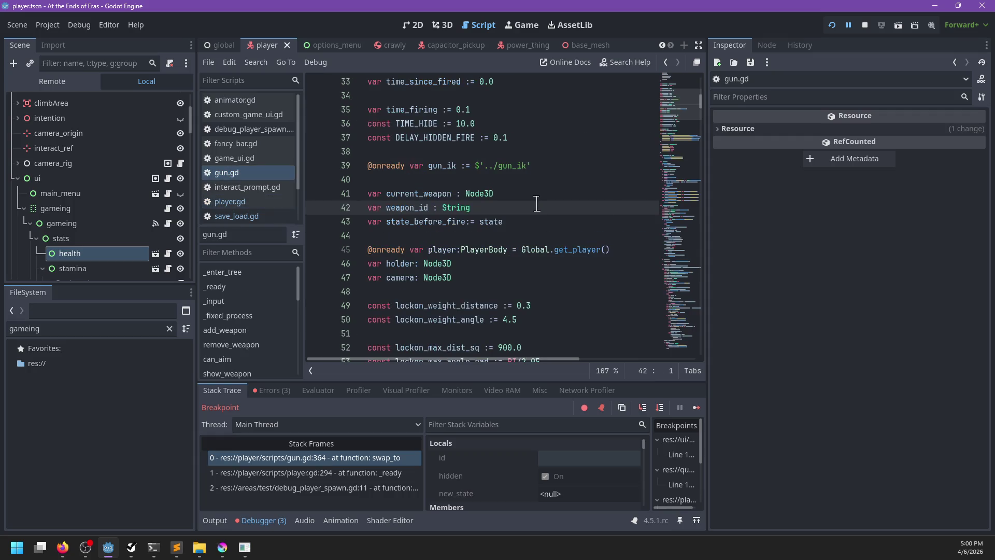
{"action": "double_click", "coordinate": [114, 330]}
{"action": "scroll", "coordinate": [506, 207], "scroll_direction": "up", "scroll_amount": 10}
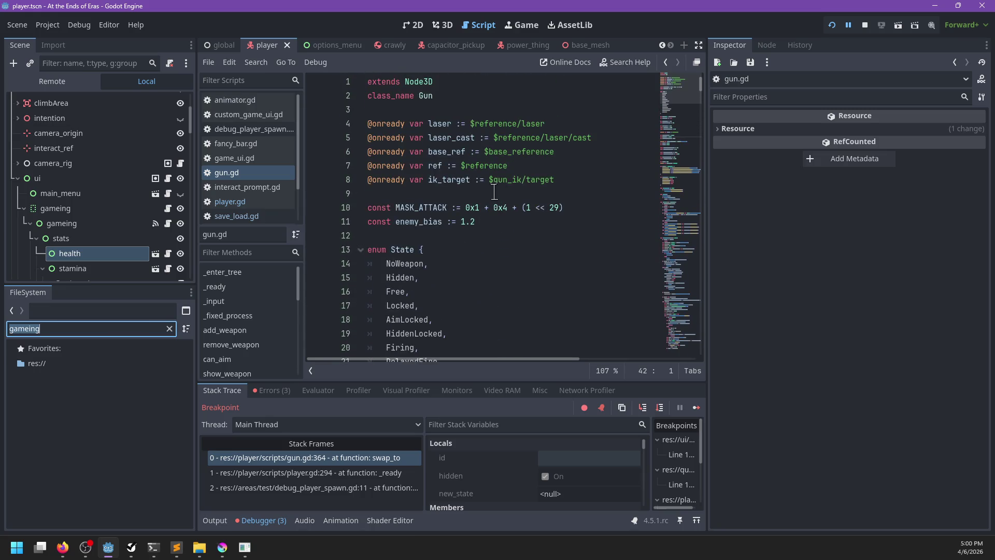
{"action": "mouse_move", "coordinate": [495, 182]}
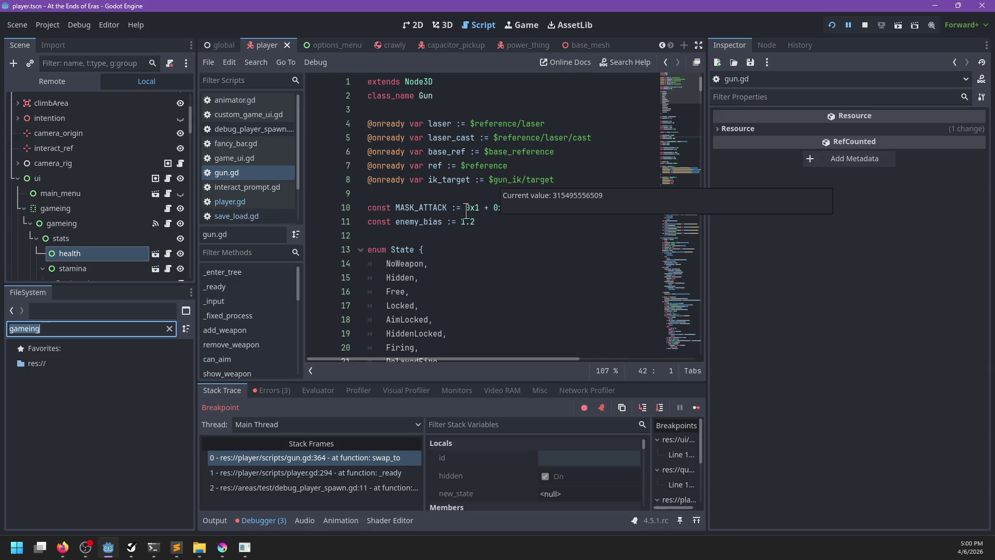
{"action": "scroll", "coordinate": [516, 218], "scroll_direction": "down", "scroll_amount": 9}
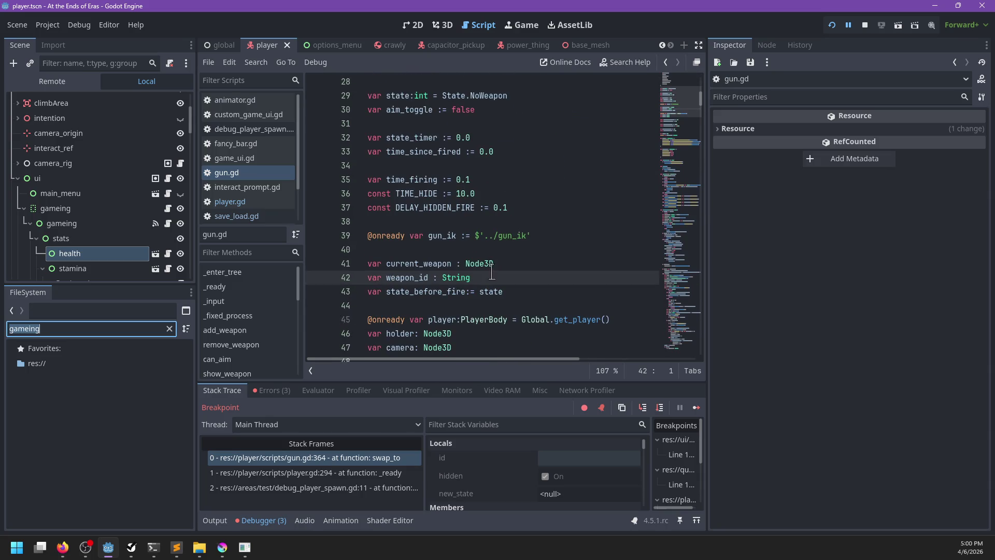
Find where weapon_id is assigned in gun.gd, then resume the game to its main menu.
{"action": "left_click", "coordinate": [492, 273]}
{"action": "scroll", "coordinate": [513, 259], "scroll_direction": "down", "scroll_amount": 4}
{"action": "key", "text": "ctrl+f"}
{"action": "type", "text": "w"}
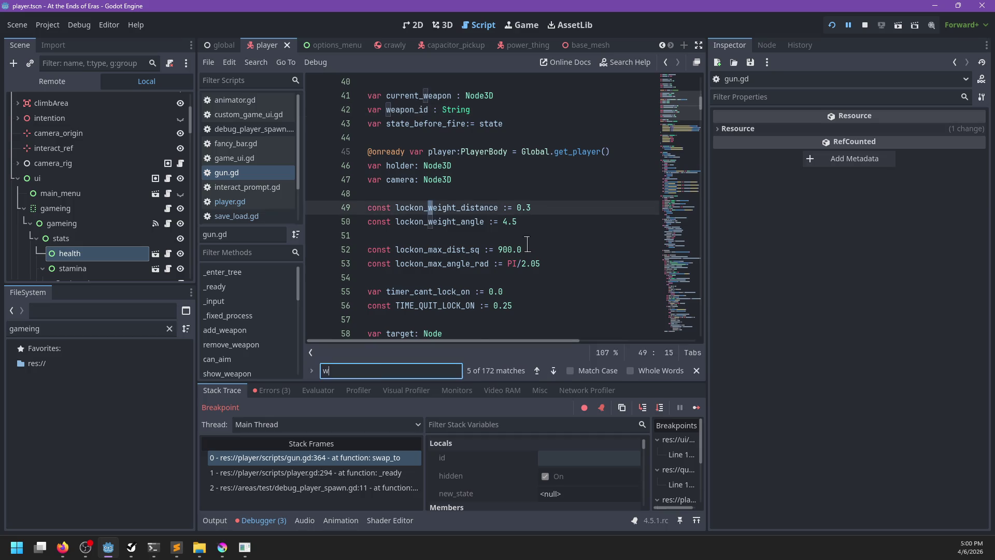
{"action": "type", "text": "eapon"}
{"action": "key", "text": "BackSpace"}
{"action": "key", "text": "BackSpace"}
{"action": "key", "text": "BackSpace"}
{"action": "type", "text": "eap"}
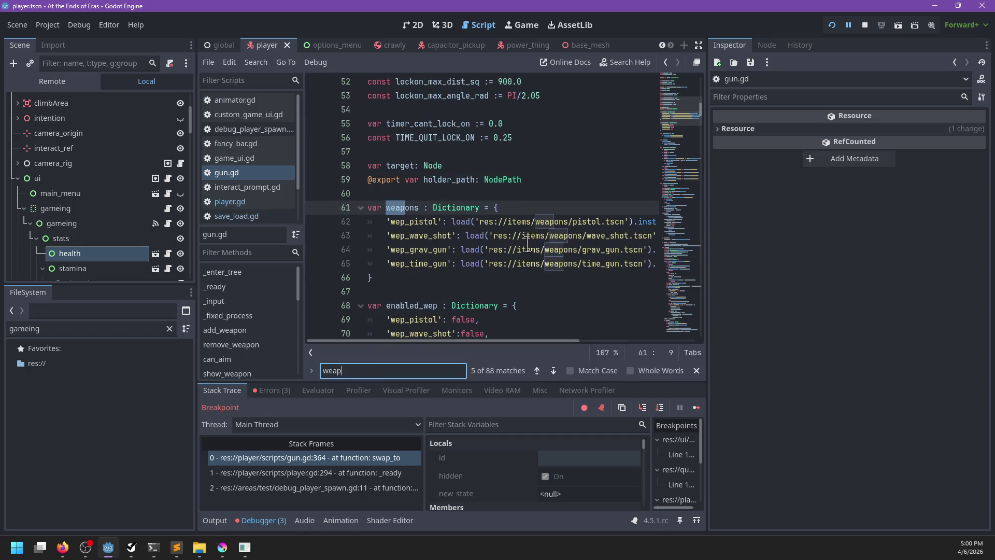
{"action": "type", "text": "on_id"}
{"action": "key", "text": "Return"}
{"action": "key", "text": "Return"}
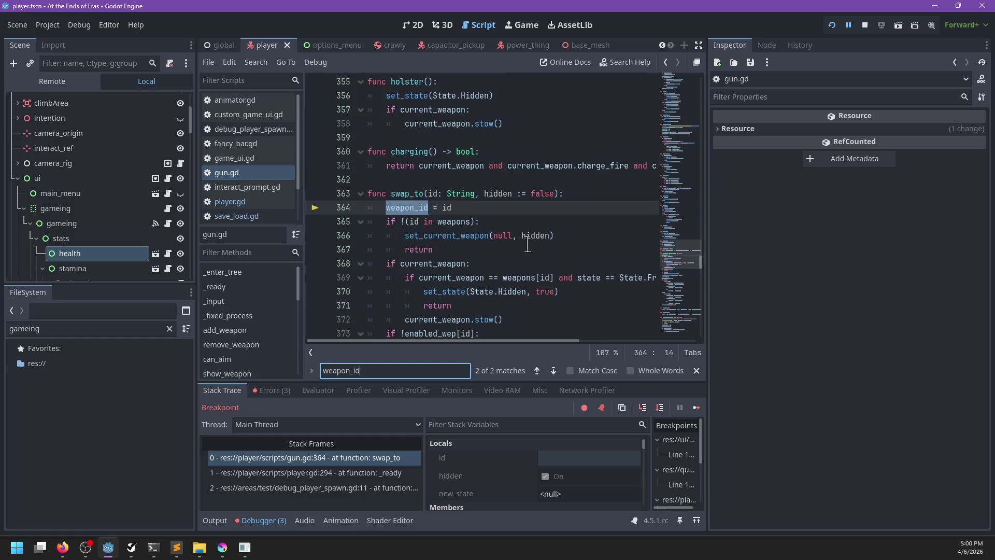
{"action": "key", "text": "F12"}
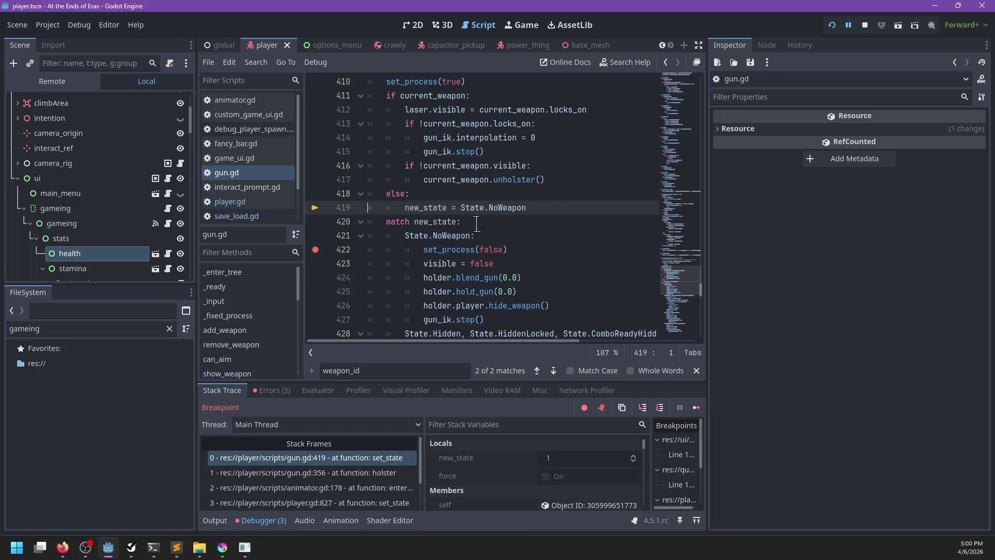
{"action": "key", "text": "F12"}
{"action": "key", "text": "F12"}
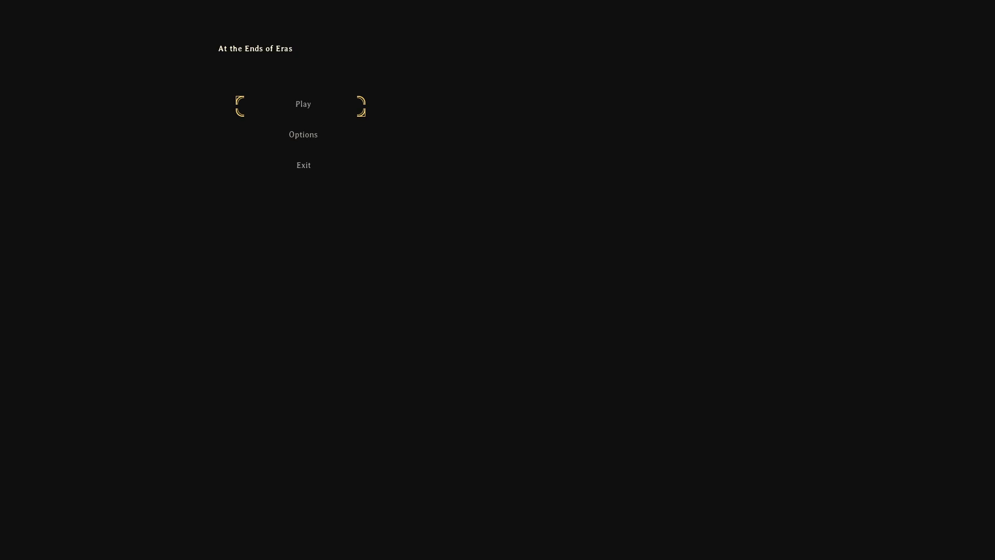
Start playing from the main menu, equipping the pistol and then the long rifle.
{"action": "key", "text": "Return"}
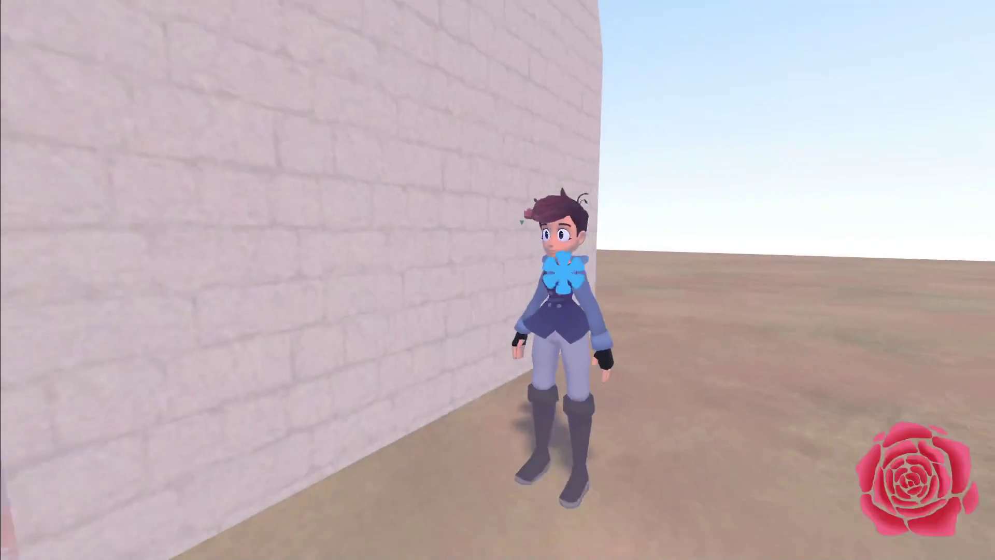
{"action": "key", "text": "e"}
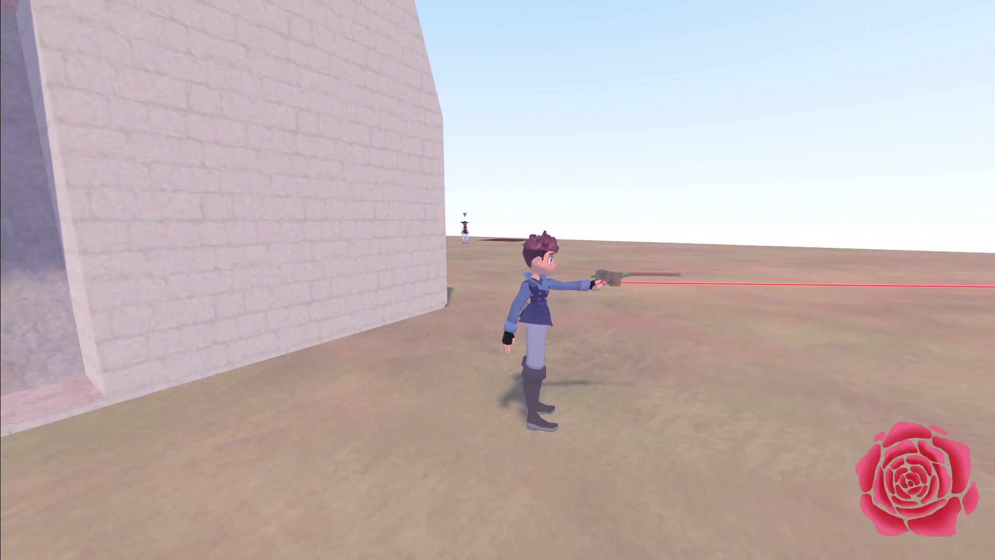
{"action": "key", "text": "e"}
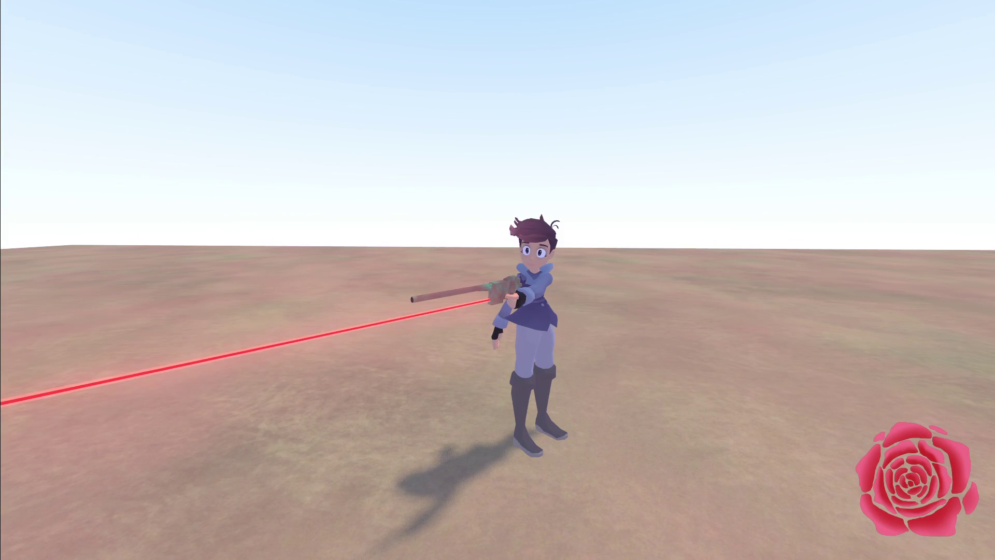
Review gun.gd's set_state code in the editor, then return to the running game.
{"action": "key", "text": "alt+Tab"}
{"action": "scroll", "coordinate": [525, 217], "scroll_direction": "down", "scroll_amount": 15}
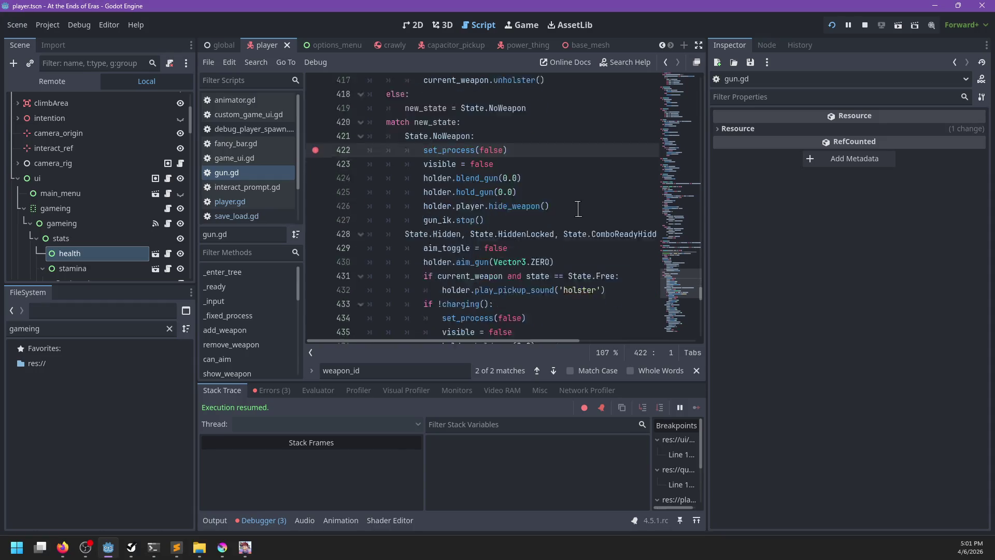
{"action": "scroll", "coordinate": [577, 203], "scroll_direction": "down", "scroll_amount": 11}
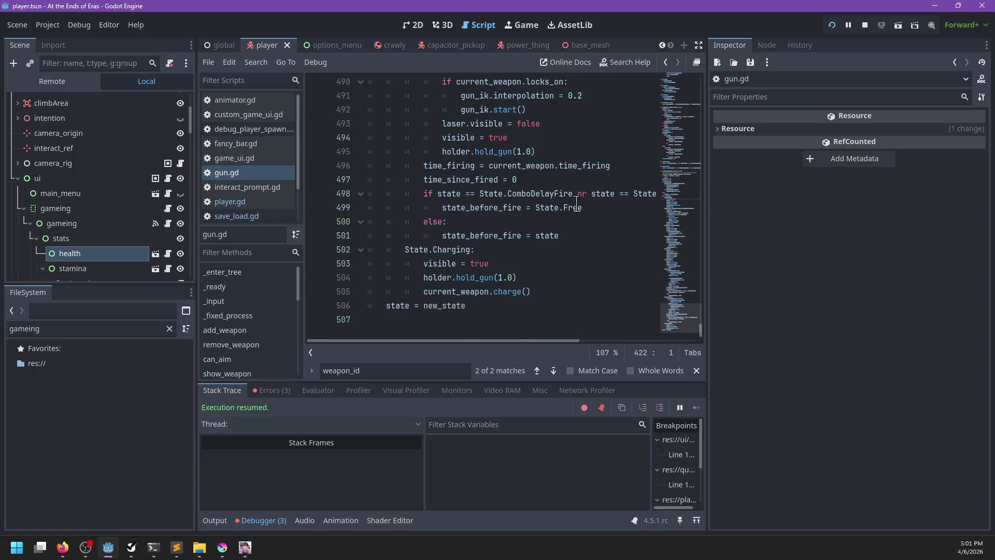
{"action": "scroll", "coordinate": [577, 202], "scroll_direction": "up", "scroll_amount": 20}
{"action": "scroll", "coordinate": [576, 203], "scroll_direction": "up", "scroll_amount": 20}
{"action": "scroll", "coordinate": [575, 203], "scroll_direction": "up", "scroll_amount": 10}
{"action": "key", "text": "alt+Tab"}
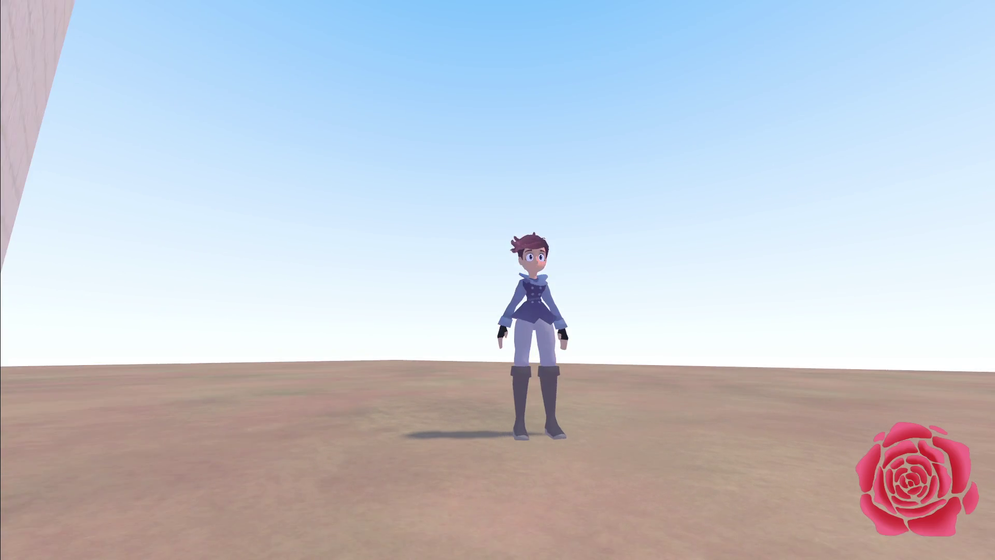
Query player.gun and player.gun.current_weapon in the live debug console, then return to gun.gd in Godot.
{"action": "key", "text": "grave"}
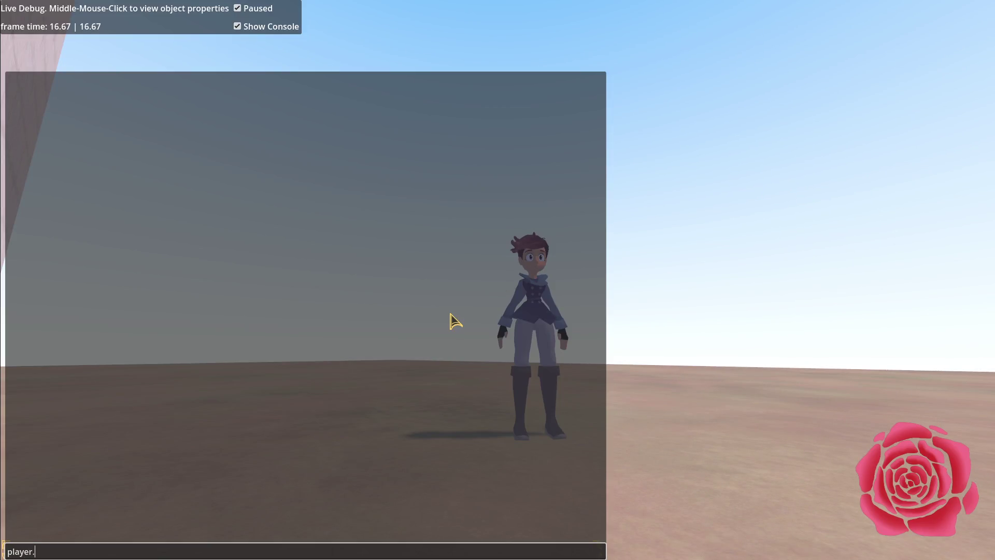
{"action": "key", "text": "Return"}
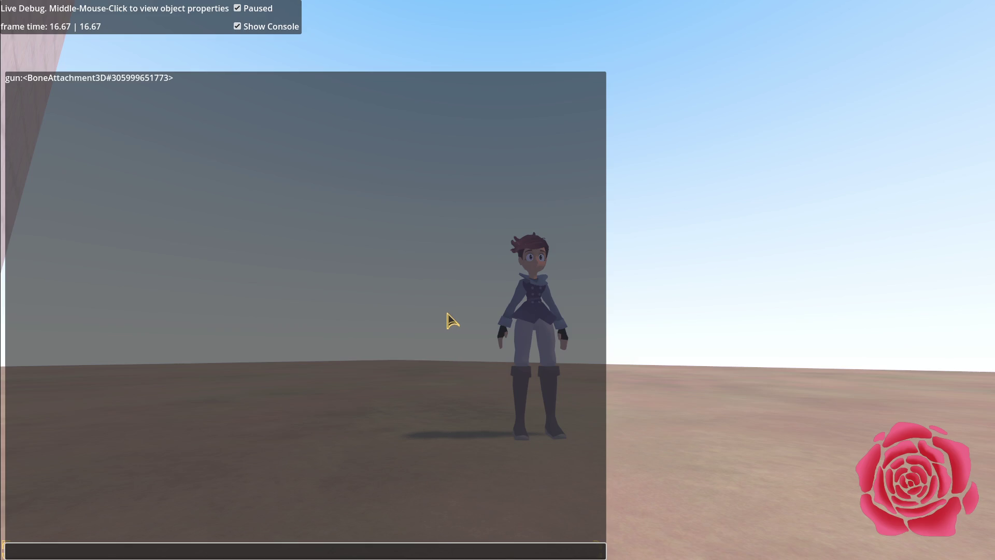
{"action": "key", "text": "Up"}
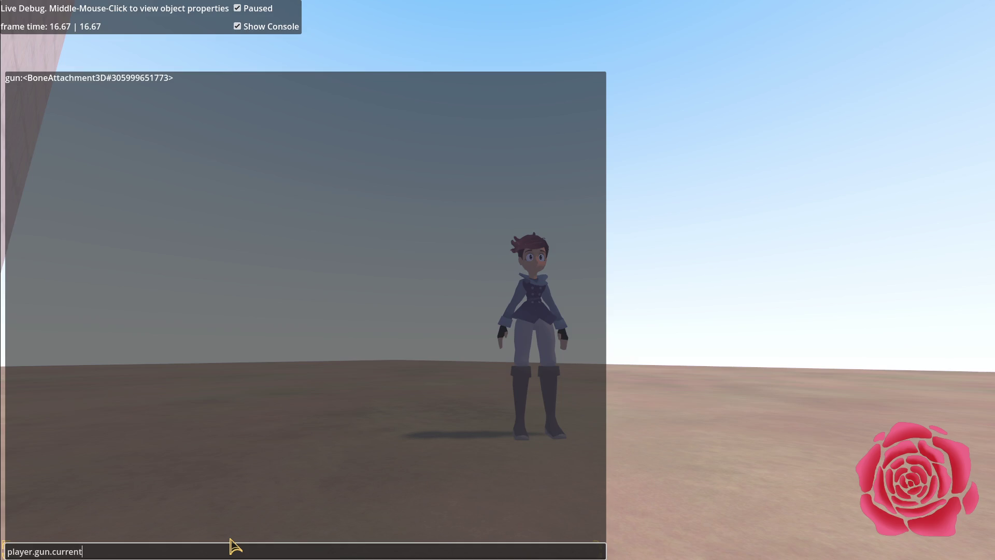
{"action": "key", "text": "Return"}
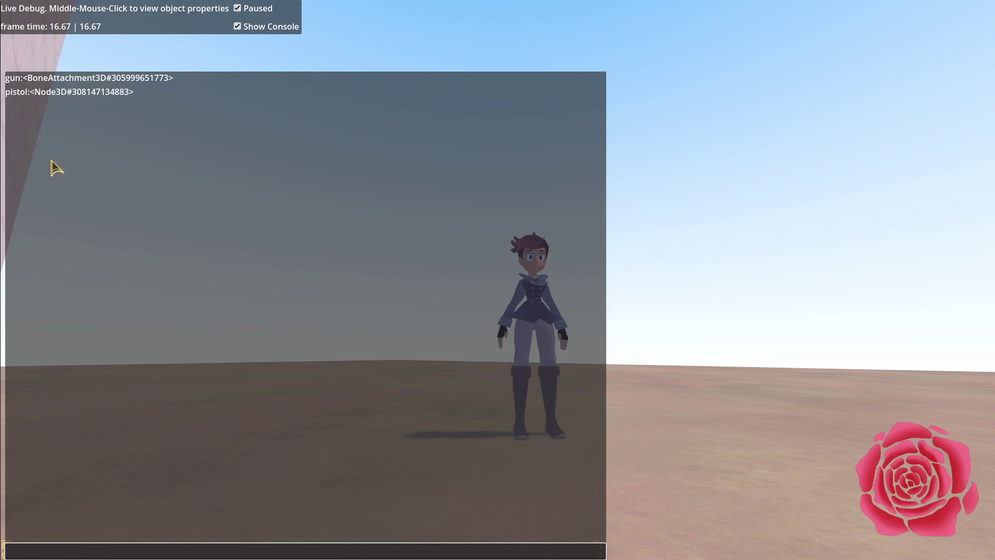
{"action": "key", "text": "alt+Tab"}
{"action": "left_click", "coordinate": [494, 249]}
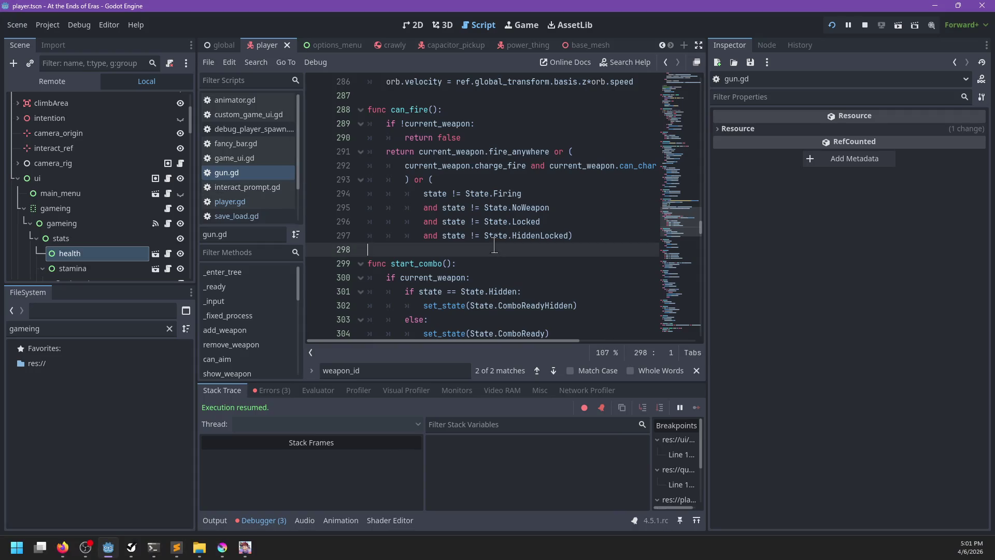
Delete the 'weapon_id = id' assignment from swap_to in gun.gd.
{"action": "key", "text": "ctrl+f"}
{"action": "type", "text": "weapon_id = id"}
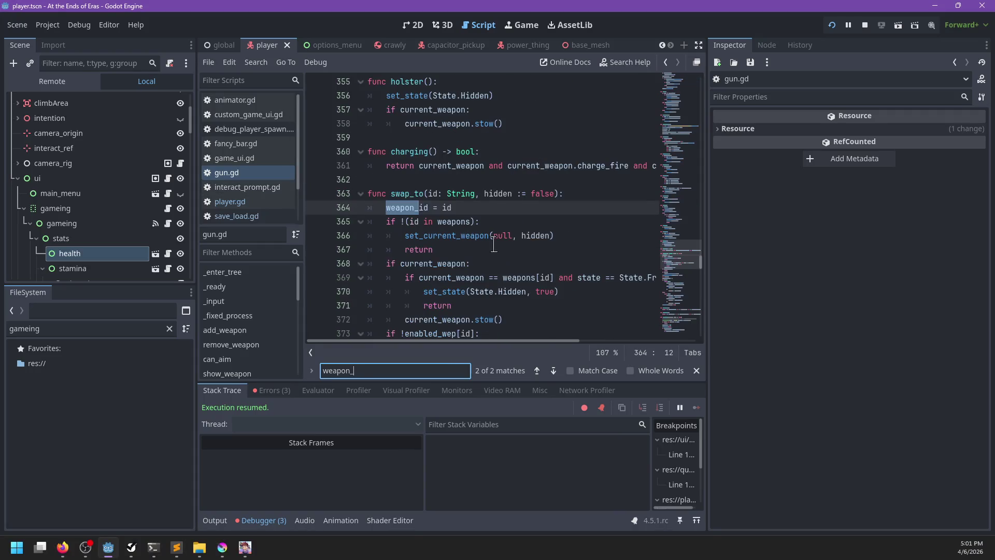
{"action": "key", "text": "Escape"}
{"action": "key", "text": "shift+Home"}
{"action": "key", "text": "shift+Home"}
{"action": "key", "text": "BackSpace"}
{"action": "key", "text": "BackSpace"}
Add a get: block under the weapon_id declaration.
{"action": "key", "text": "ctrl+f"}
{"action": "key", "text": "Return"}
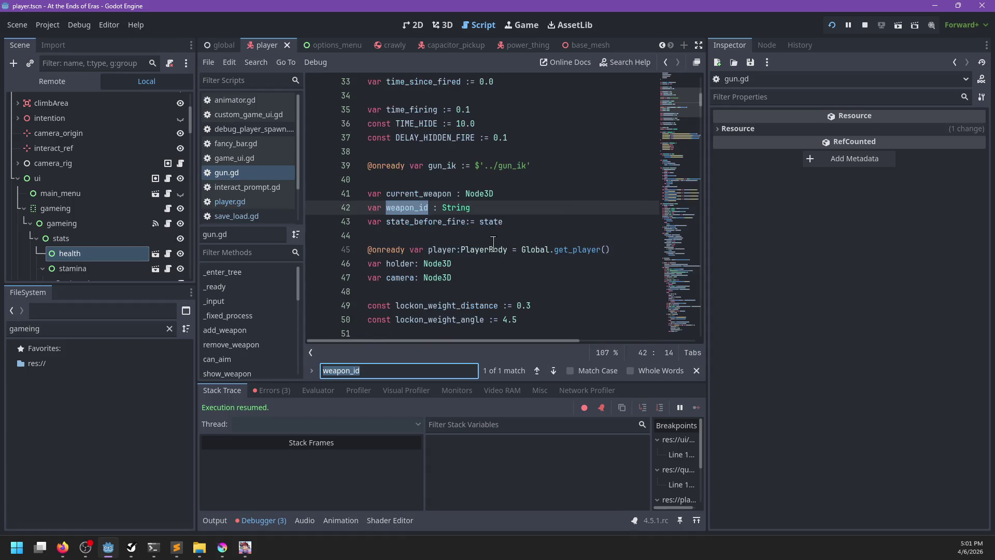
{"action": "key", "text": "Escape"}
{"action": "key", "text": "End"}
{"action": "type", "text": ":"}
{"action": "key", "text": "Return"}
{"action": "type", "text": "ge"}
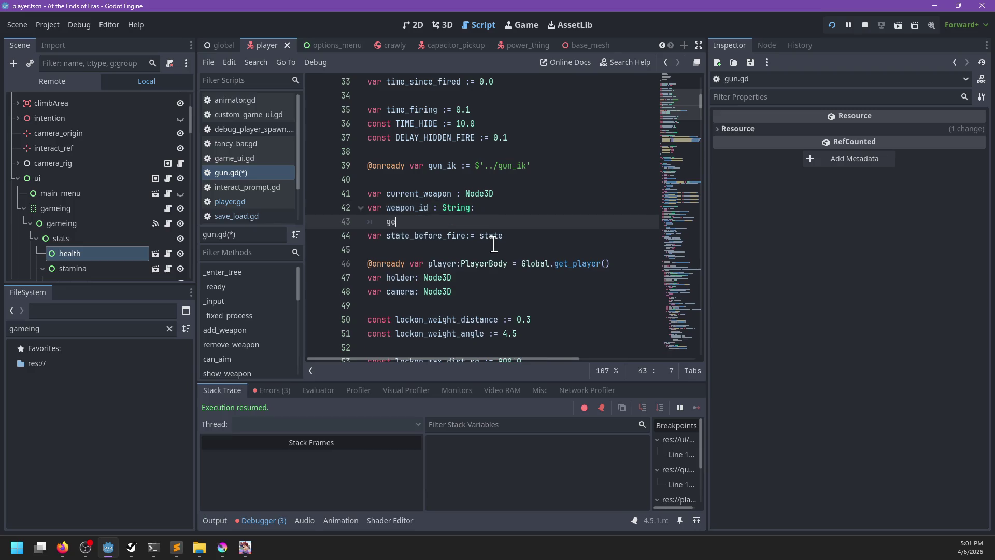
{"action": "key", "text": "Return"}
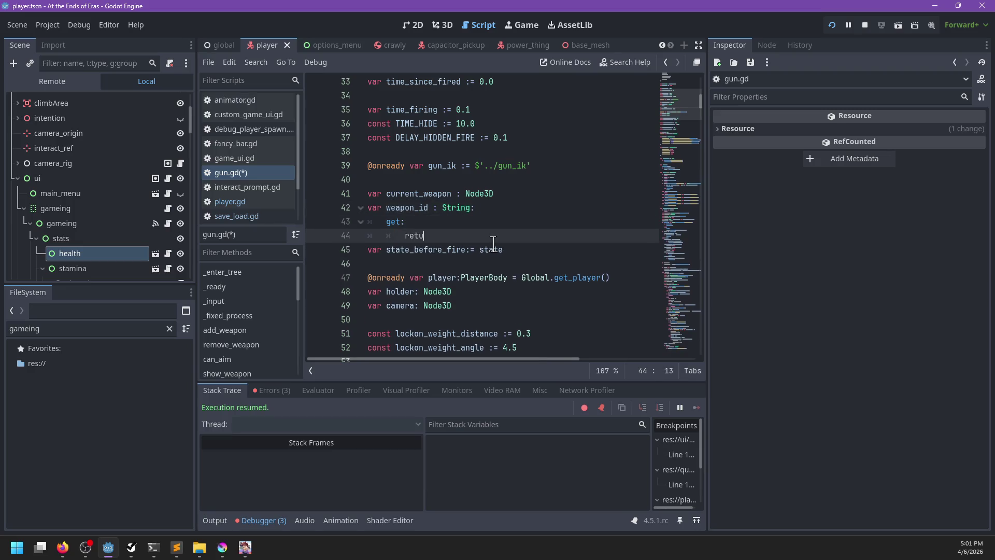
Make the getter return current_weapon.id if current_weapon else '', and save gun.gd.
{"action": "type", "text": "curre"}
{"action": "key", "text": "Return"}
{"action": "type", "text": ".id if c"}
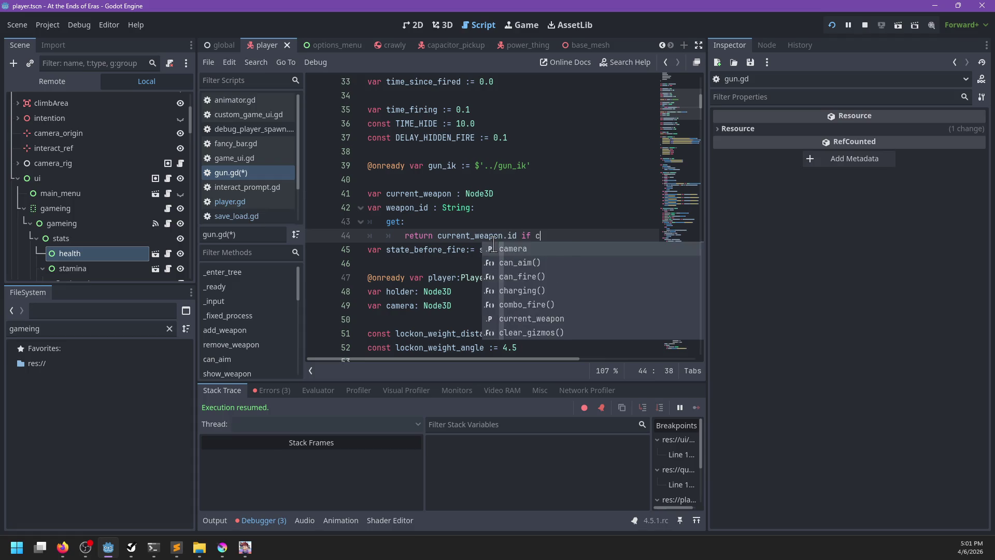
{"action": "key", "text": "BackSpace"}
{"action": "type", "text": "curr"}
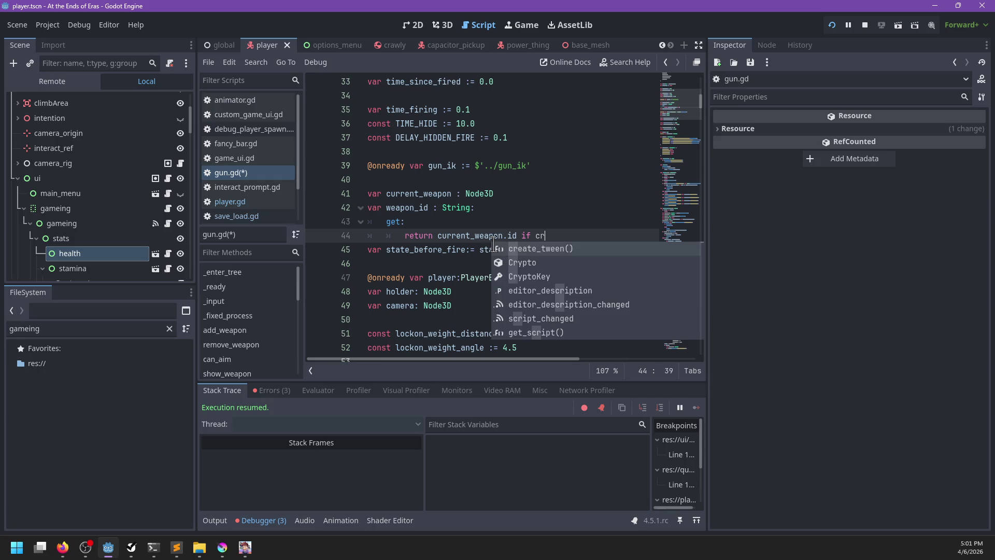
{"action": "key", "text": "Return"}
{"action": "type", "text": "e ''"}
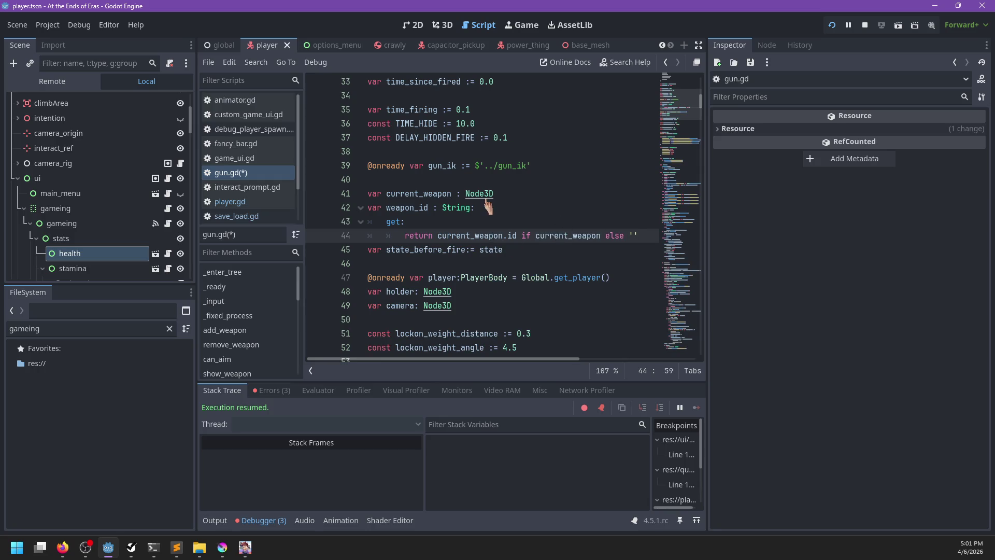
{"action": "key", "text": "ctrl+s"}
{"action": "double_click", "coordinate": [123, 327]}
Open items/weapons/weapon.gd, add 'var id: String' after fire_anywhere on line 12, and save.
{"action": "type", "text": "weapon"}
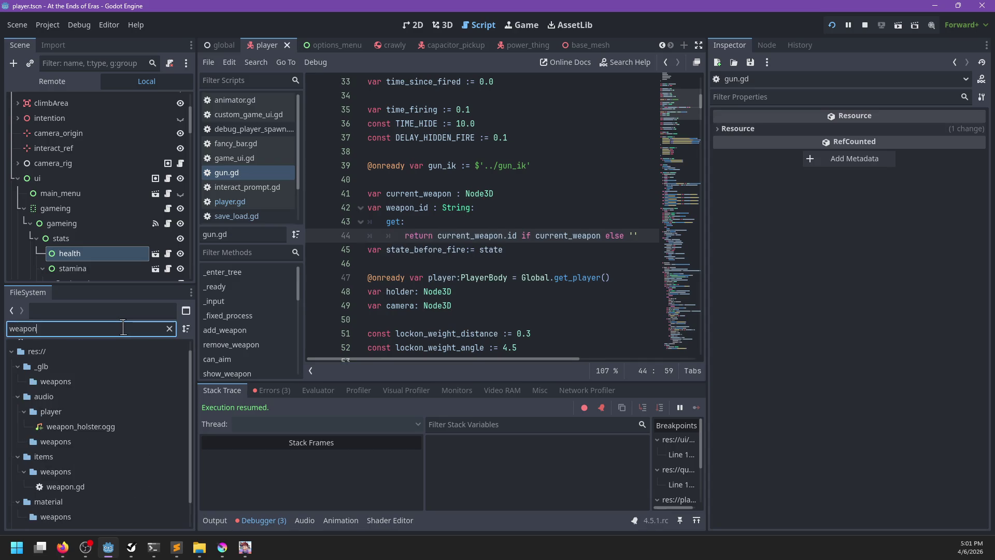
{"action": "scroll", "coordinate": [122, 459], "scroll_direction": "down", "scroll_amount": 2}
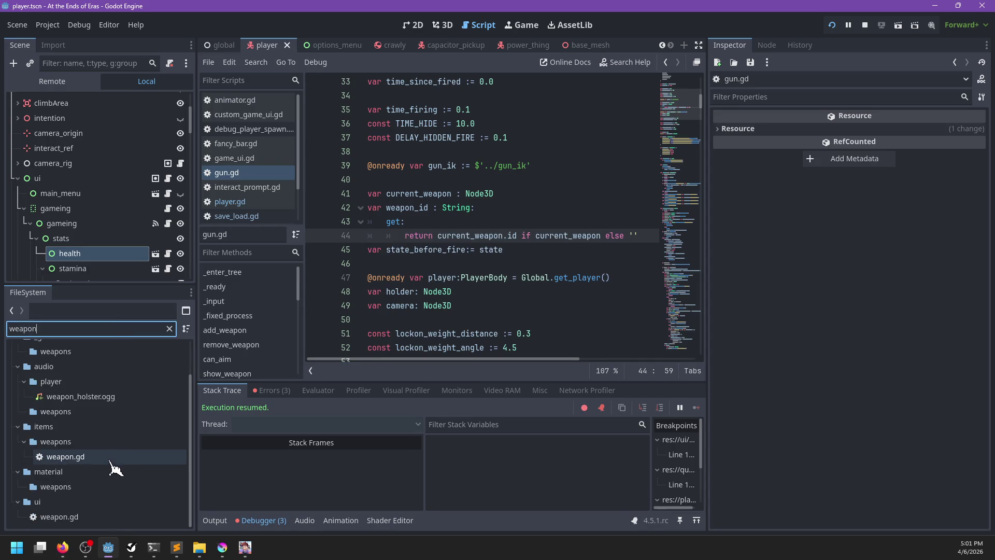
{"action": "double_click", "coordinate": [100, 457]}
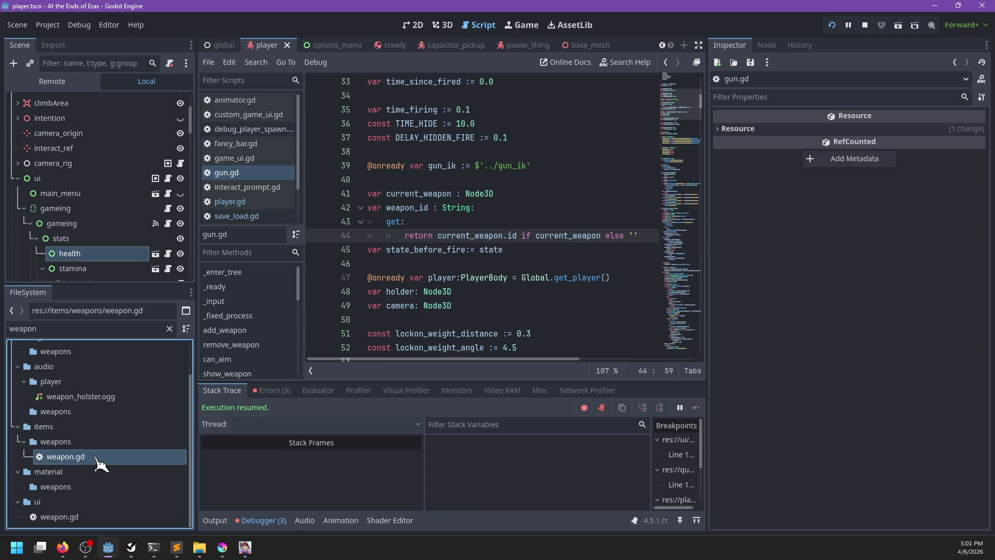
{"action": "scroll", "coordinate": [502, 202], "scroll_direction": "down", "scroll_amount": 1}
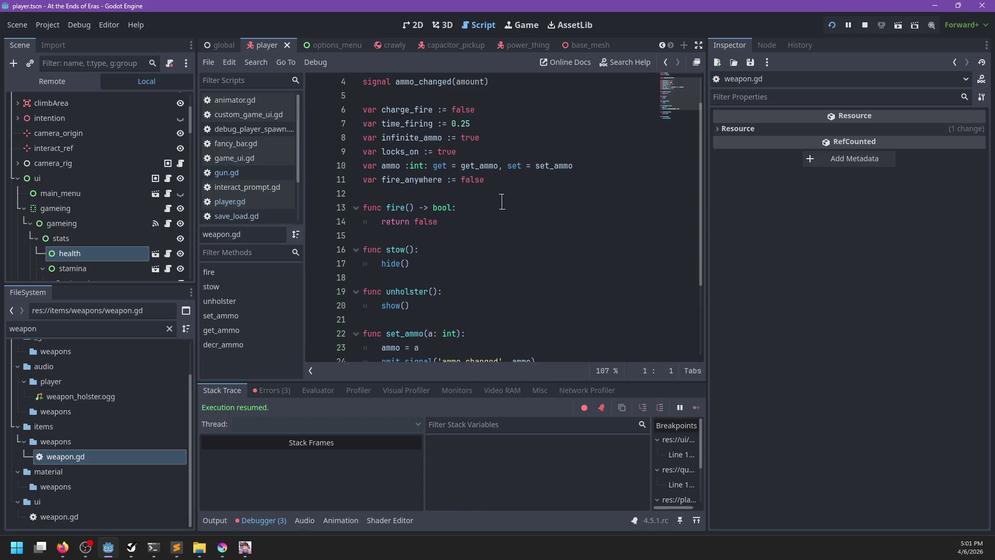
{"action": "left_click", "coordinate": [514, 180]}
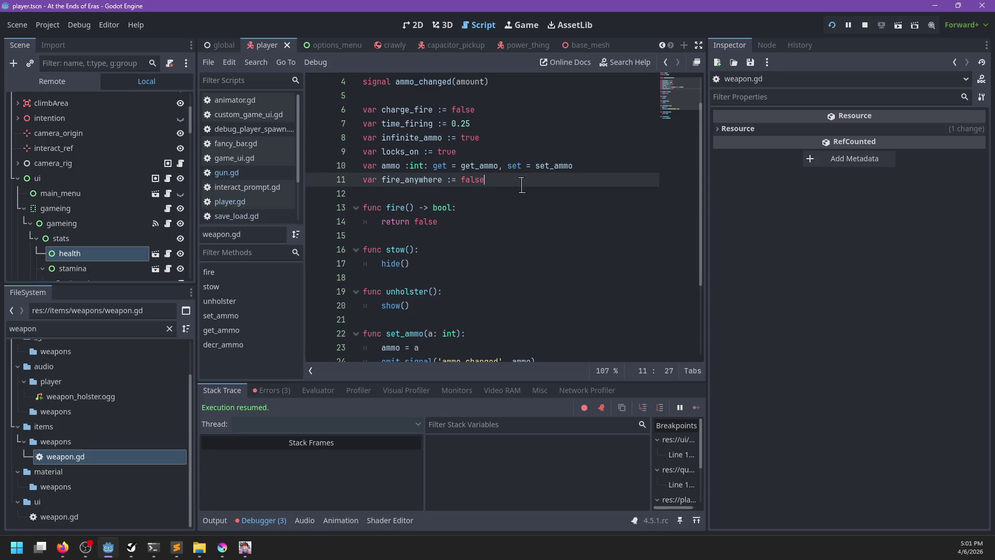
{"action": "key", "text": "Return"}
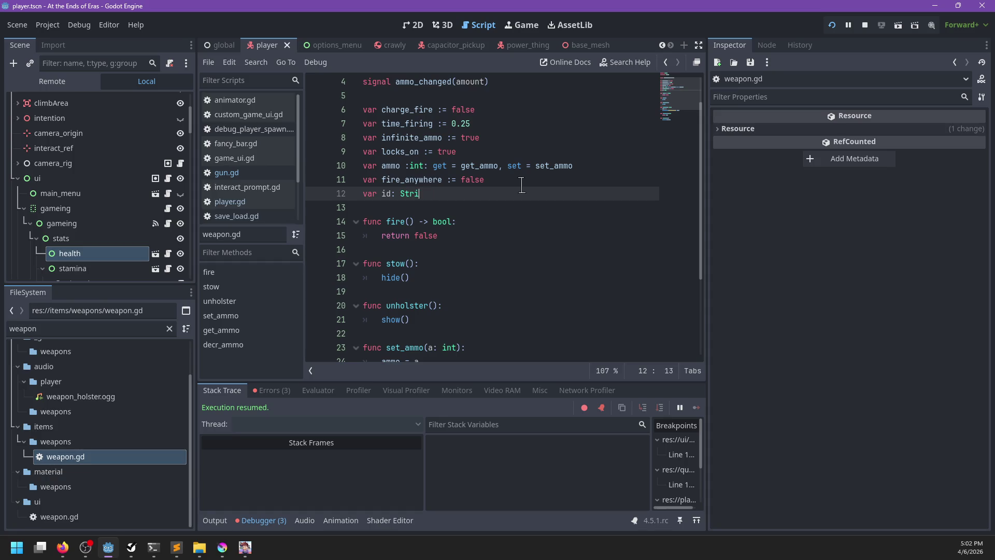
{"action": "key", "text": "ctrl+s"}
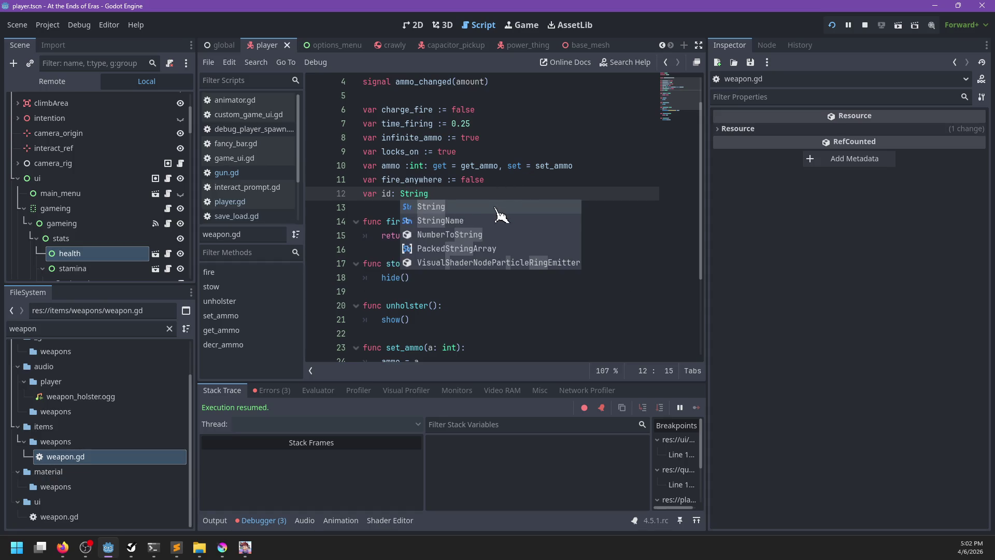
{"action": "key", "text": "Escape"}
{"action": "scroll", "coordinate": [497, 194], "scroll_direction": "up", "scroll_amount": 1}
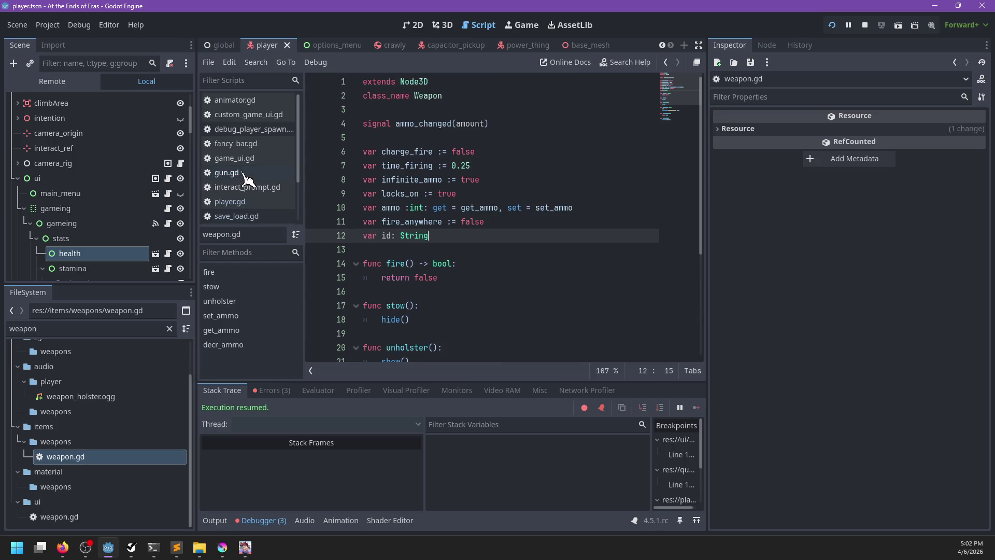
In gun.gd, change current_weapon's type from Node3D to Weapon.
{"action": "left_click", "coordinate": [247, 173]}
{"action": "double_click", "coordinate": [491, 199]}
{"action": "type", "text": "Weapon"}
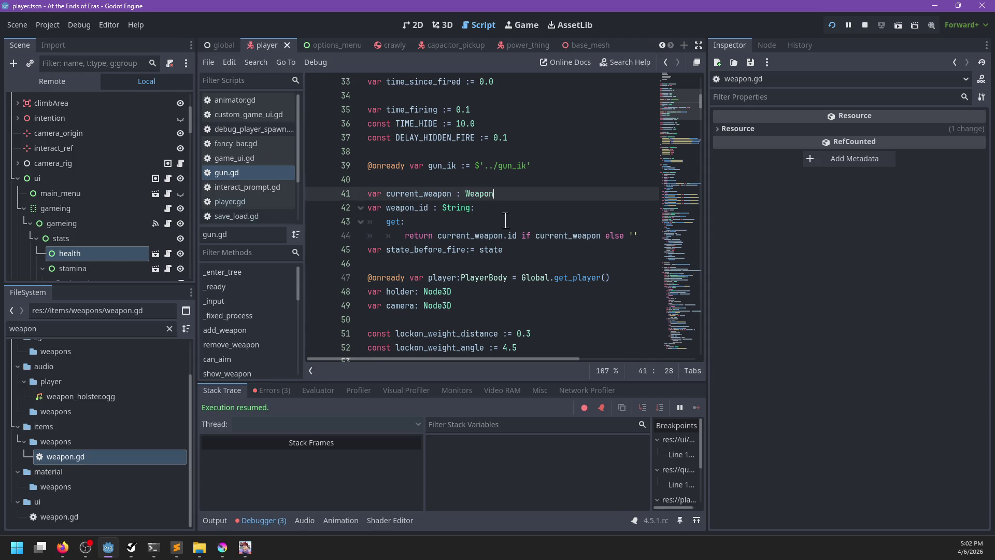
Step through the current_weapon uses in gun.gd and save the script.
{"action": "key", "text": "ctrl+f"}
{"action": "type", "text": "current_"}
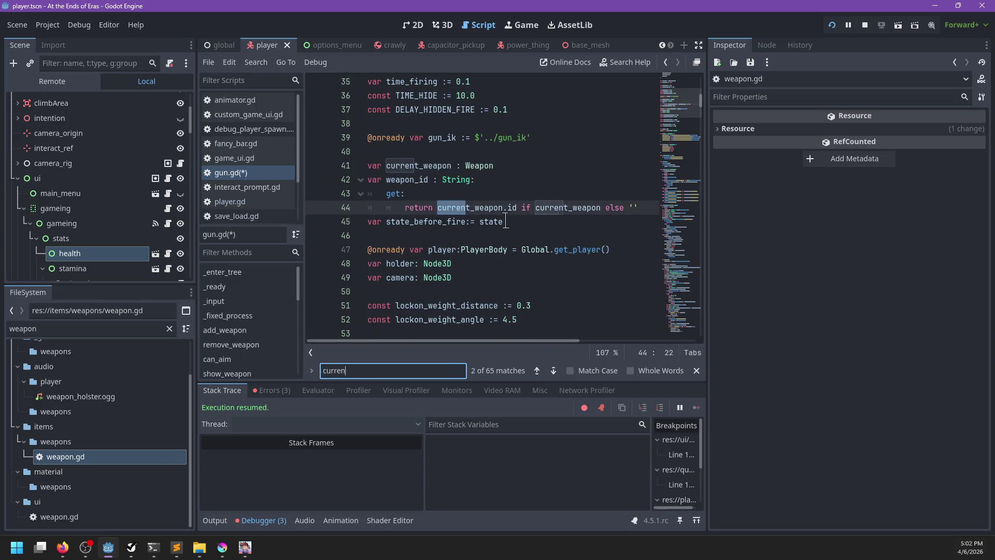
{"action": "type", "text": "weapon"}
{"action": "key", "text": "Return"}
{"action": "key", "text": "Return"}
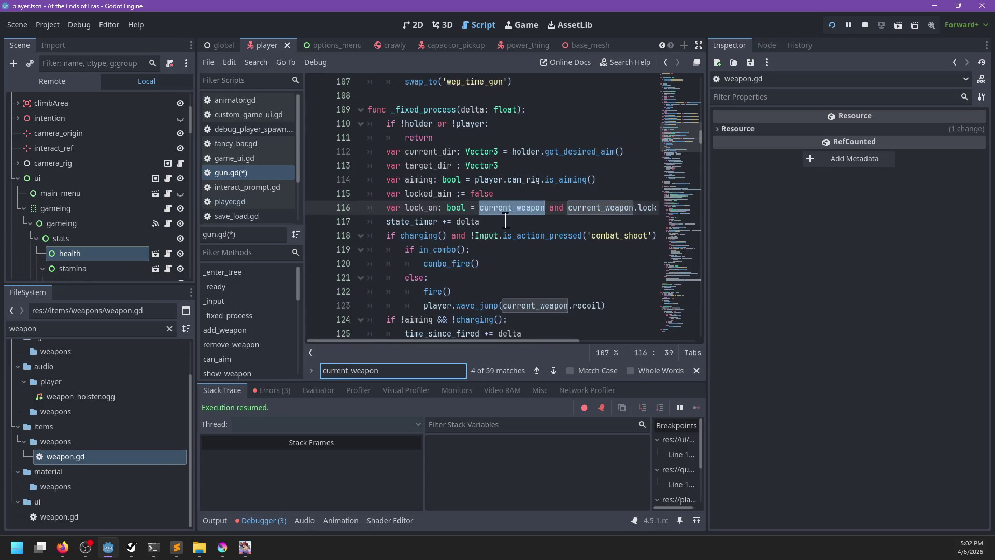
{"action": "key", "text": "ctrl+s"}
{"action": "key", "text": "Escape"}
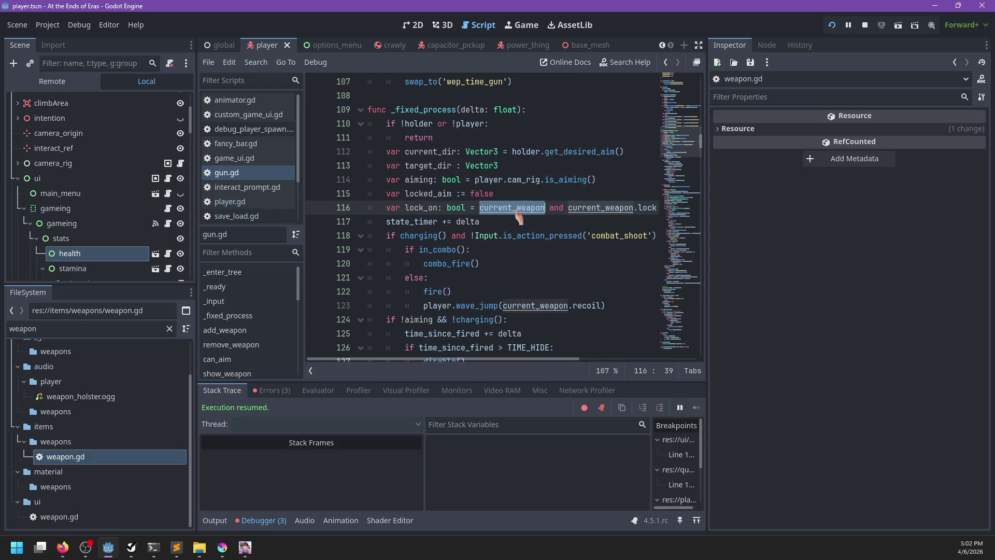
{"action": "left_click", "coordinate": [120, 329]}
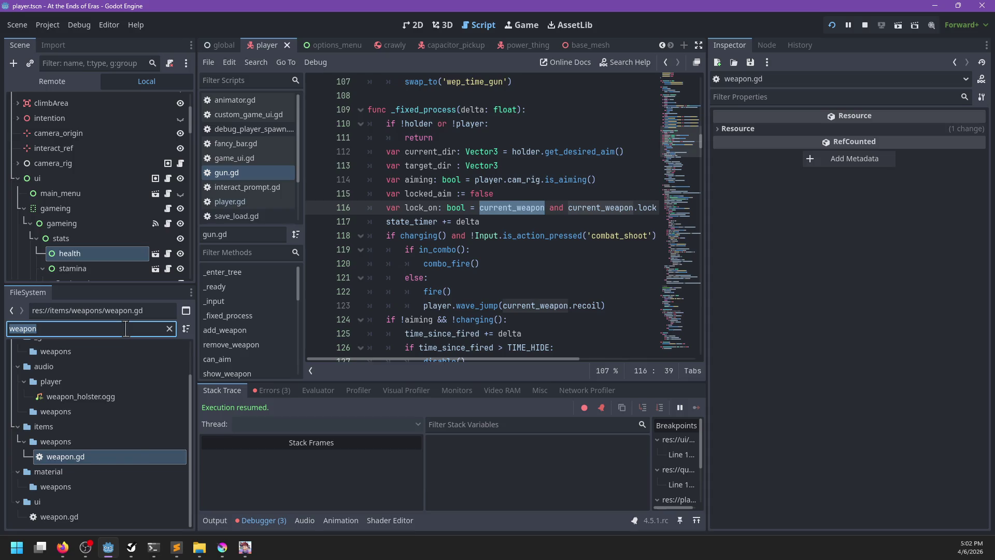
Clear the FileSystem filter and list the files in res://items/weapons/.
{"action": "type", "text": "weap"}
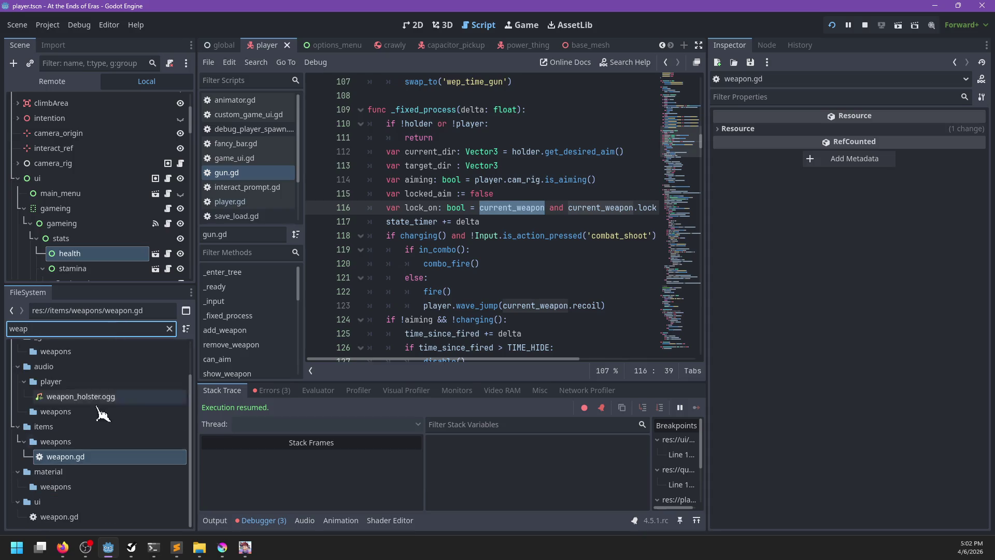
{"action": "left_click", "coordinate": [65, 441]}
{"action": "left_click", "coordinate": [169, 328]}
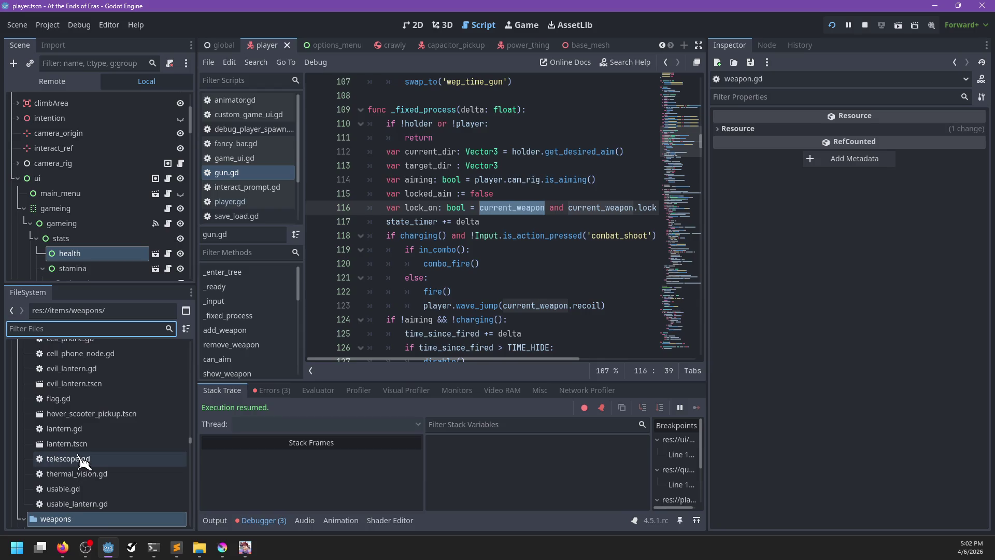
{"action": "scroll", "coordinate": [83, 461], "scroll_direction": "down", "scroll_amount": 5}
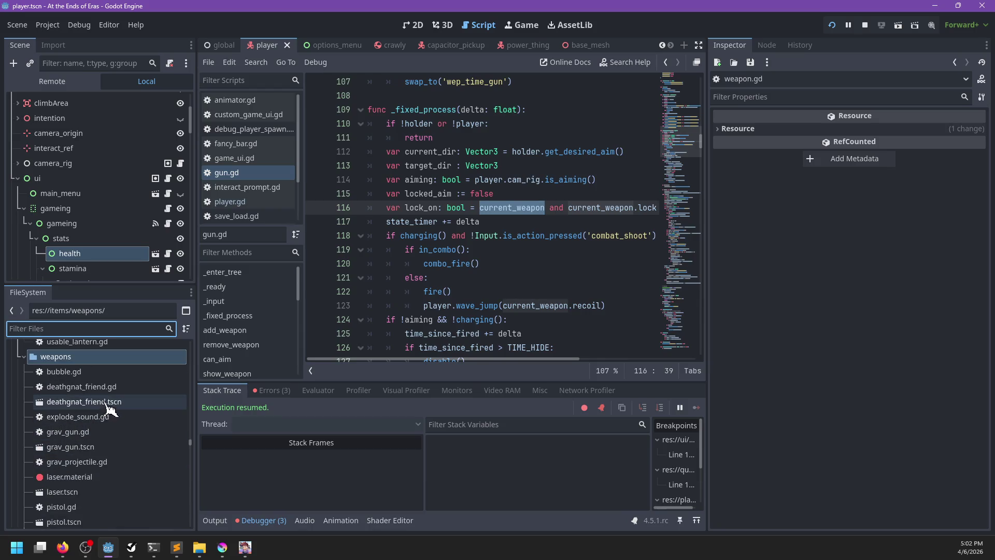
{"action": "scroll", "coordinate": [137, 444], "scroll_direction": "down", "scroll_amount": 1}
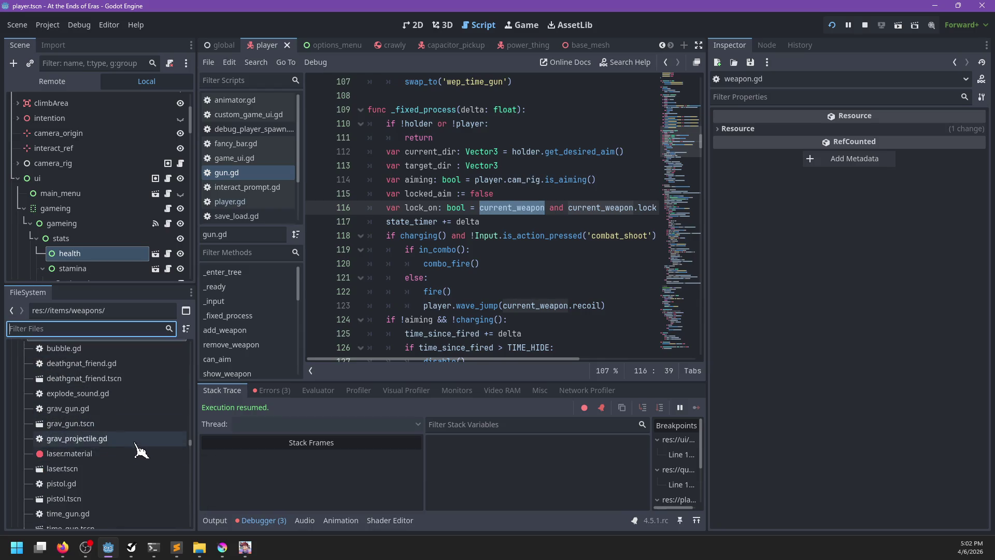
Open the grav_gun, pistol, time_gun and wave_shot weapon scenes.
{"action": "double_click", "coordinate": [102, 424]}
{"action": "scroll", "coordinate": [104, 438], "scroll_direction": "down", "scroll_amount": 3}
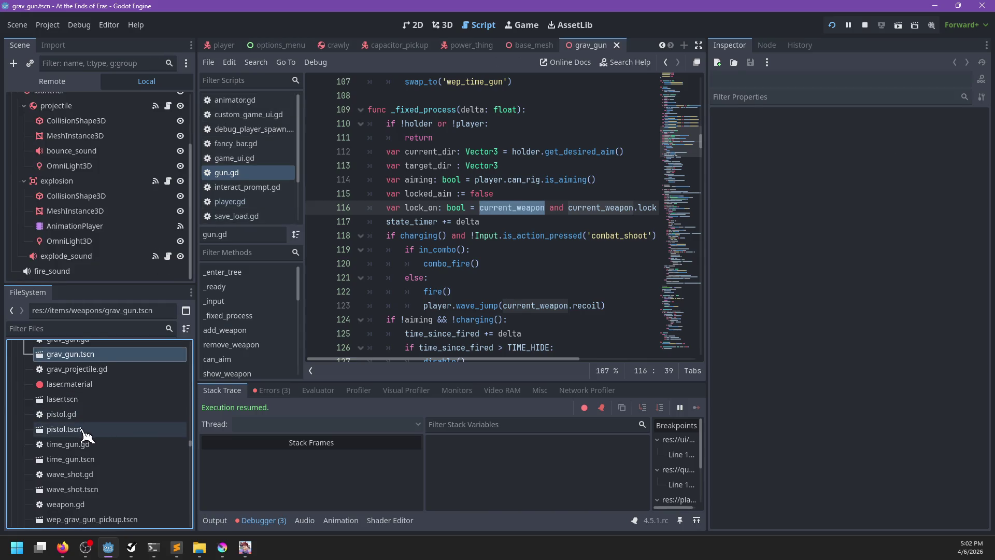
{"action": "double_click", "coordinate": [83, 429]}
{"action": "scroll", "coordinate": [103, 438], "scroll_direction": "down", "scroll_amount": 1}
{"action": "double_click", "coordinate": [96, 437]}
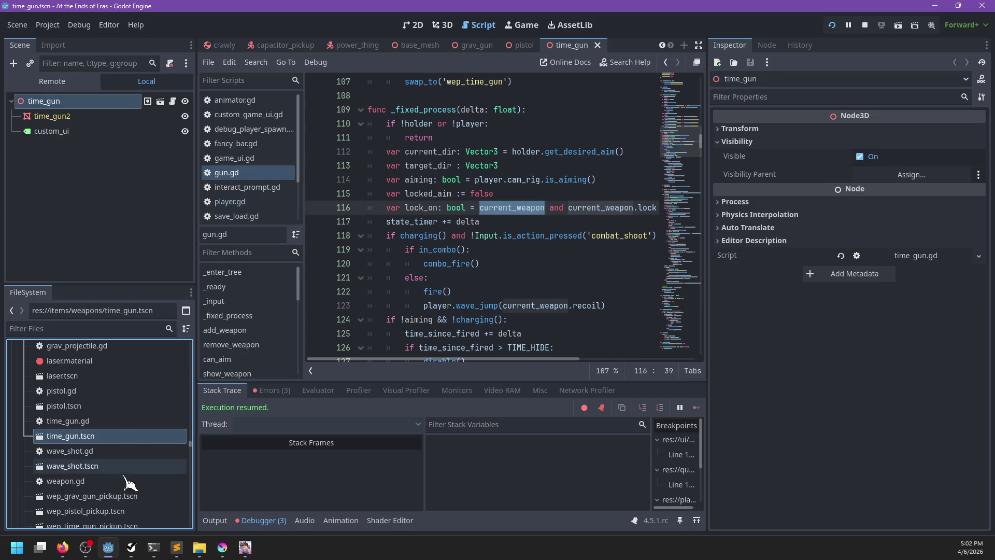
{"action": "scroll", "coordinate": [127, 480], "scroll_direction": "down", "scroll_amount": 1}
{"action": "double_click", "coordinate": [106, 442]}
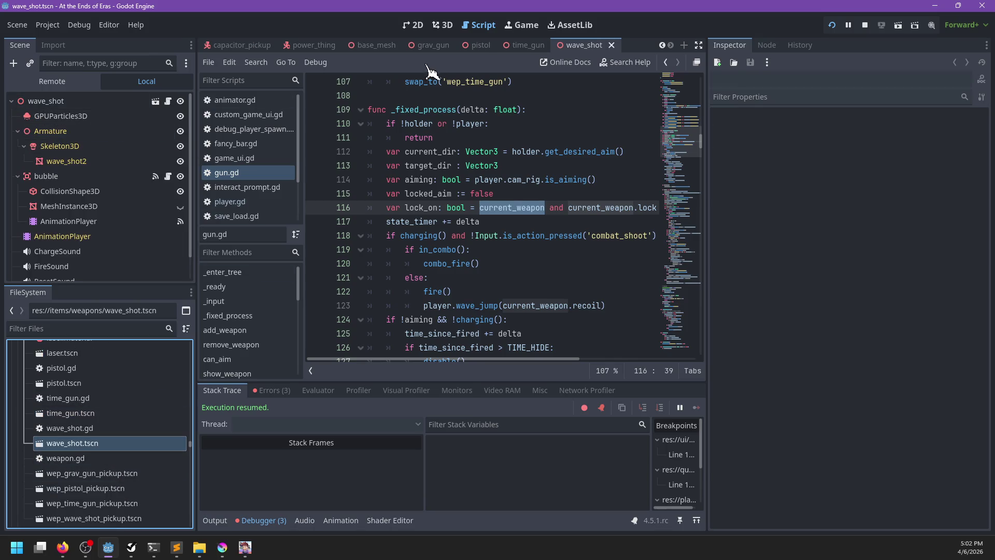
In the grav_gun scene, select the root node and open its grav_gun.gd script.
{"action": "left_click", "coordinate": [434, 45]}
{"action": "scroll", "coordinate": [78, 122], "scroll_direction": "up", "scroll_amount": 3}
{"action": "left_click", "coordinate": [47, 101]}
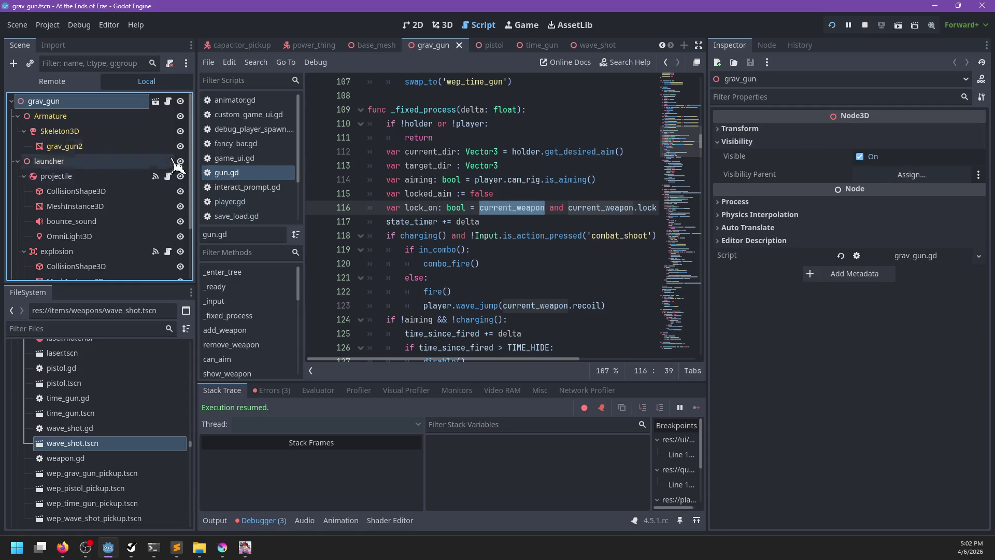
{"action": "scroll", "coordinate": [305, 162], "scroll_direction": "up", "scroll_amount": 13}
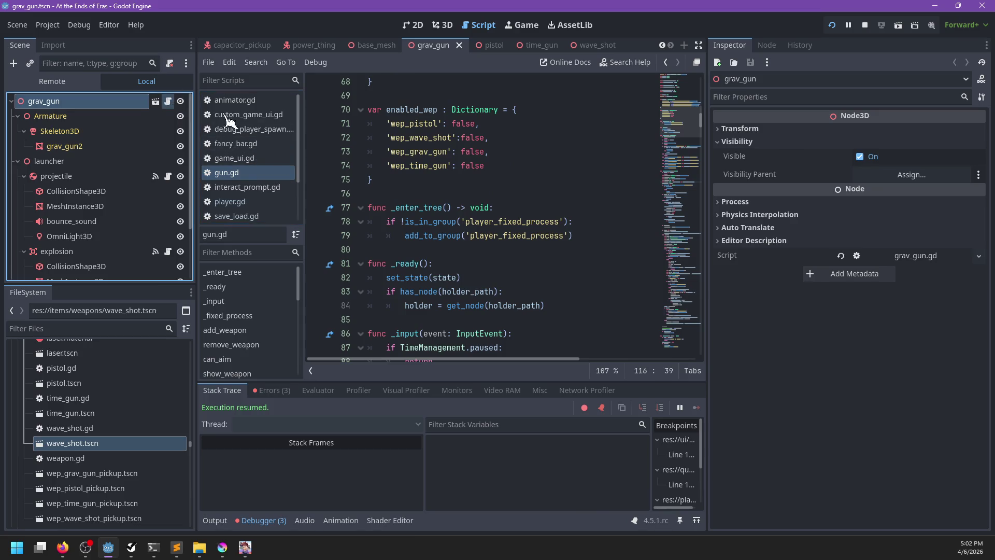
{"action": "left_click", "coordinate": [168, 101]}
{"action": "scroll", "coordinate": [479, 165], "scroll_direction": "down", "scroll_amount": 3}
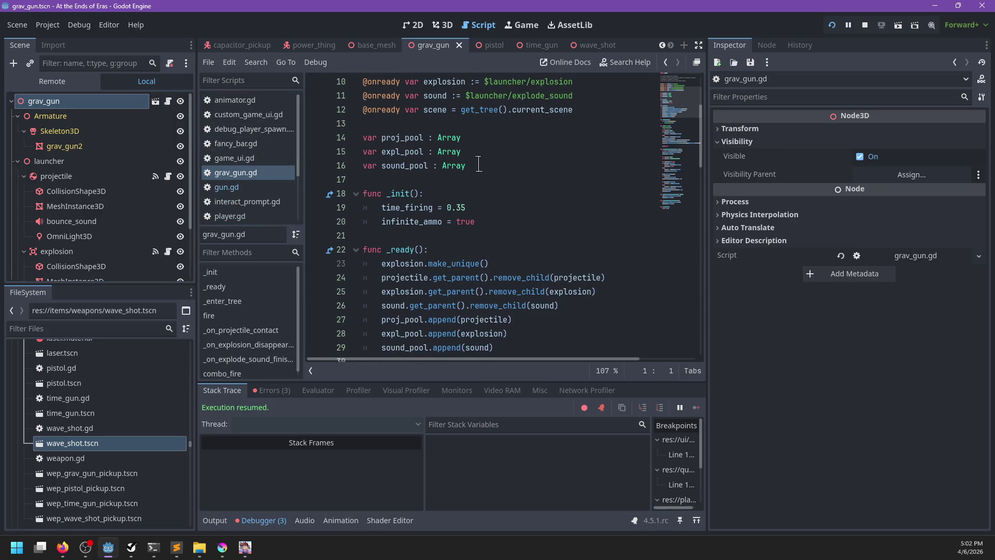
{"action": "scroll", "coordinate": [482, 169], "scroll_direction": "up", "scroll_amount": 3}
{"action": "left_click", "coordinate": [402, 83], "text": "ctrl"}
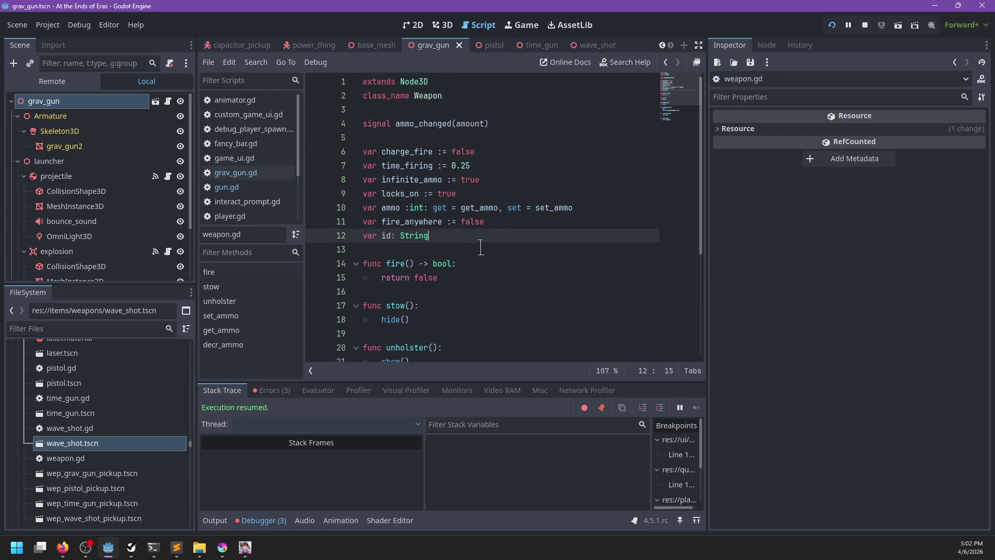
{"action": "key", "text": "alt+Up"}
{"action": "key", "text": "alt+Up"}
{"action": "key", "text": "alt+Up"}
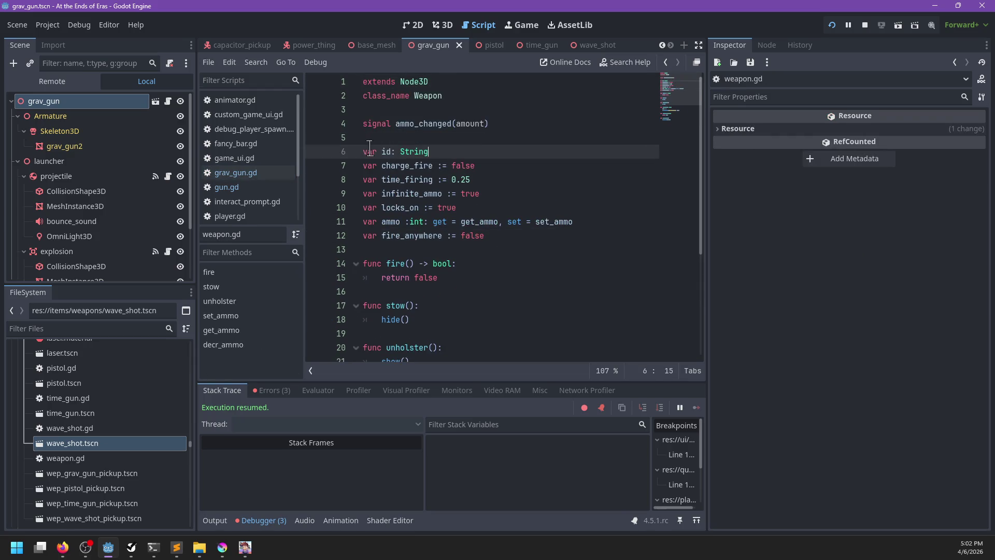
{"action": "type", "text": "@export"}
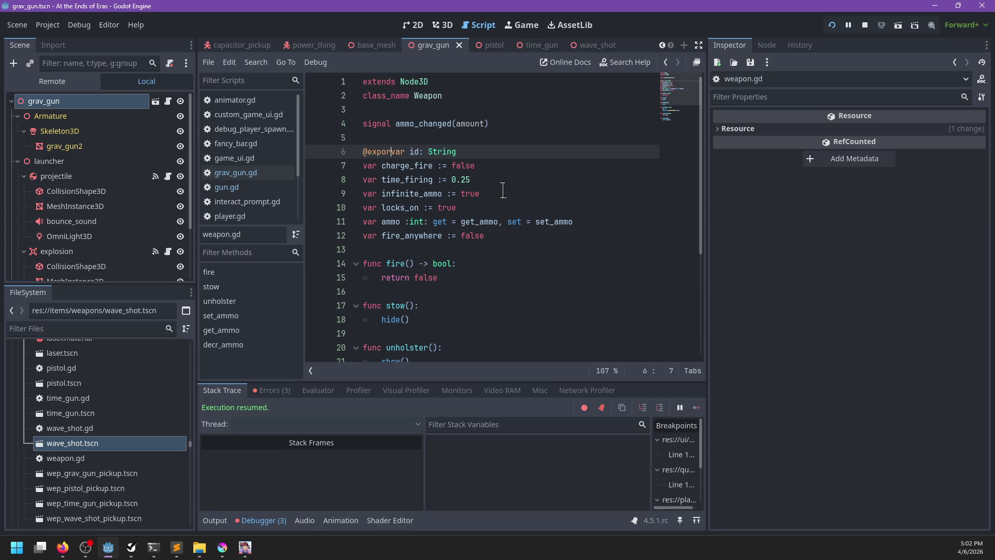
{"action": "key", "text": "ctrl+s"}
Enter the grav_gun ID ('gra') and the pistol ID ('po') in the Inspector, saving each scene.
{"action": "left_click", "coordinate": [137, 102]}
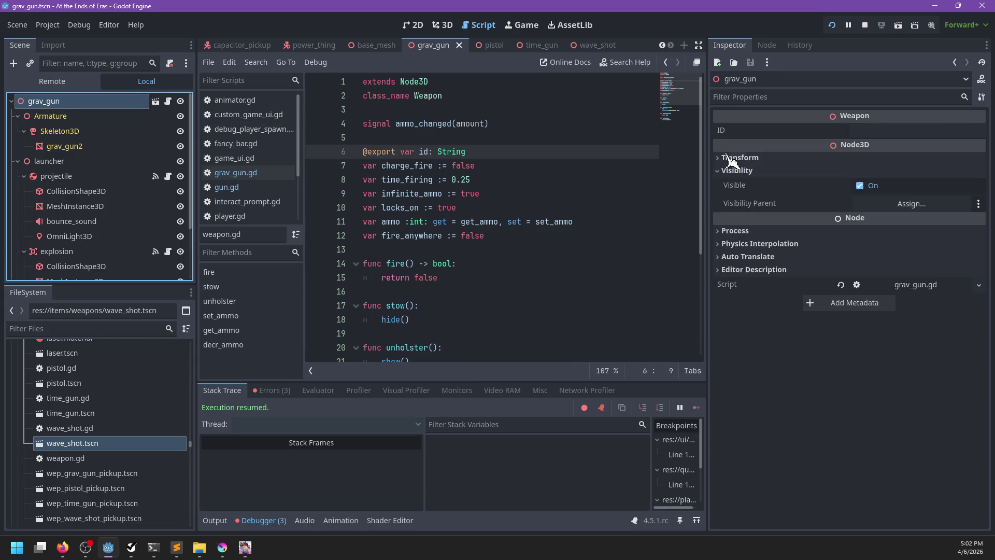
{"action": "left_click", "coordinate": [869, 127]}
{"action": "type", "text": "grav_"}
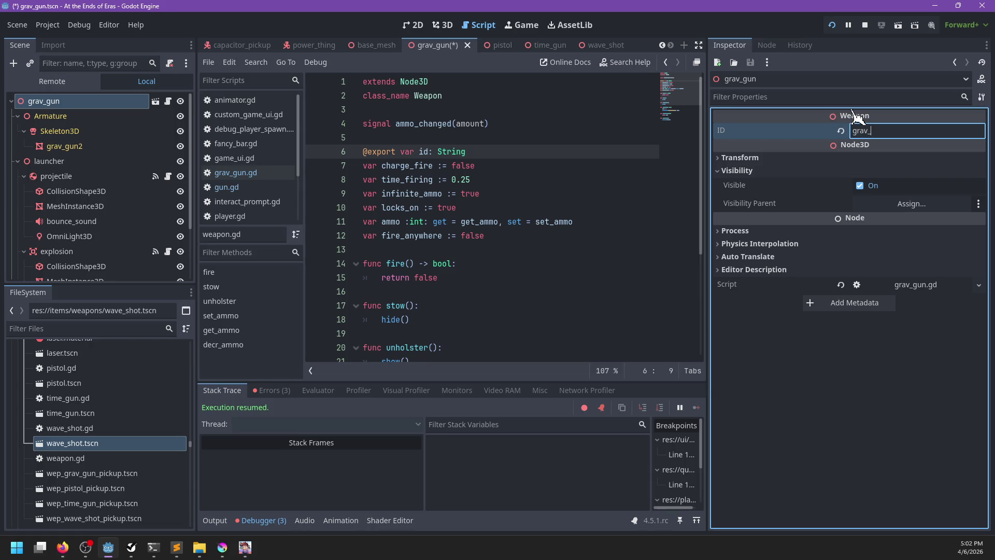
{"action": "key", "text": "ctrl+s"}
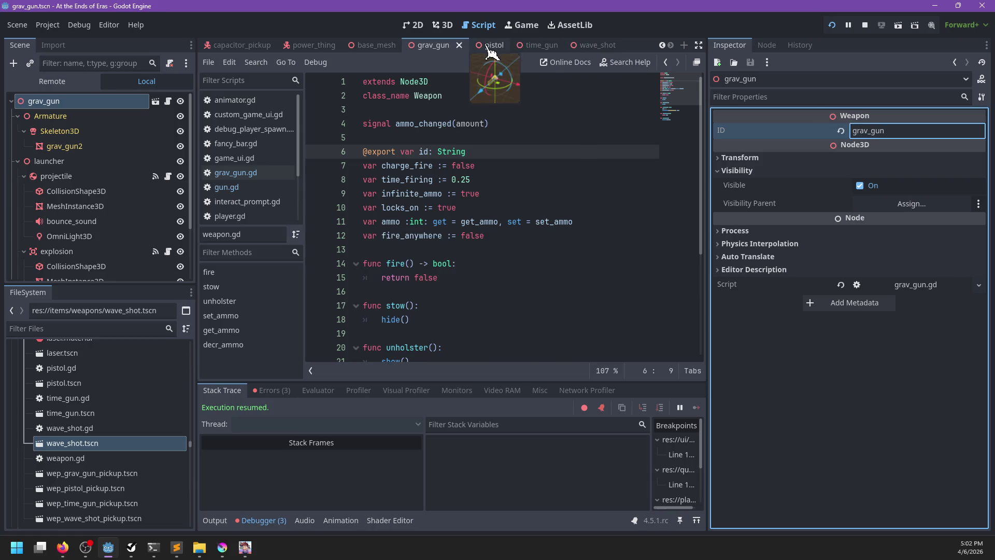
{"action": "left_click", "coordinate": [481, 45]}
{"action": "left_click", "coordinate": [172, 101]}
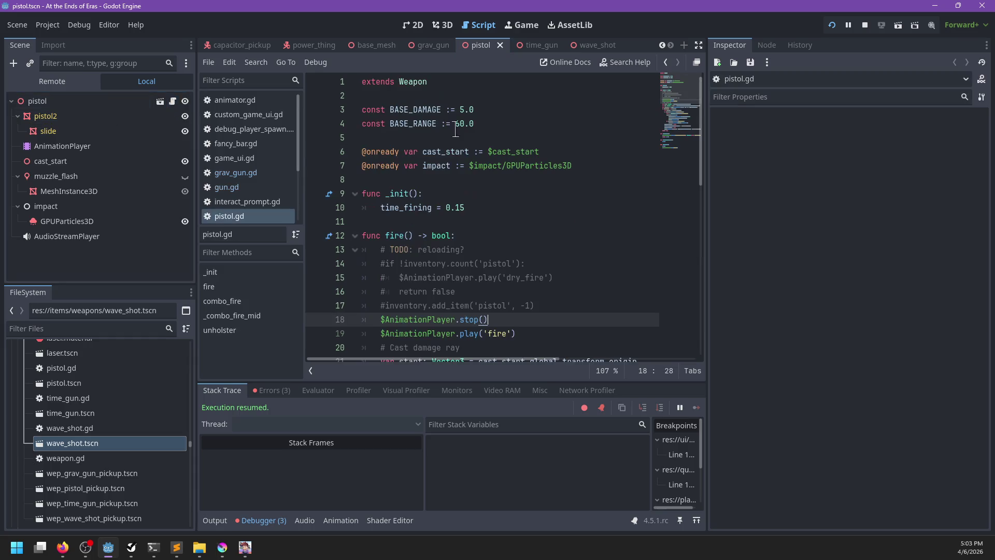
{"action": "left_click", "coordinate": [98, 102]}
{"action": "left_click", "coordinate": [889, 129]}
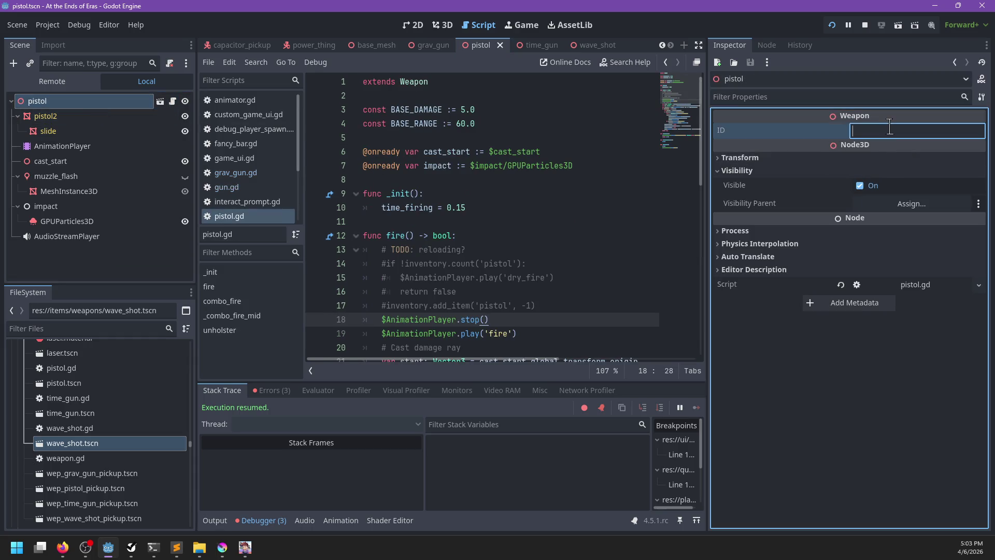
{"action": "type", "text": "po"}
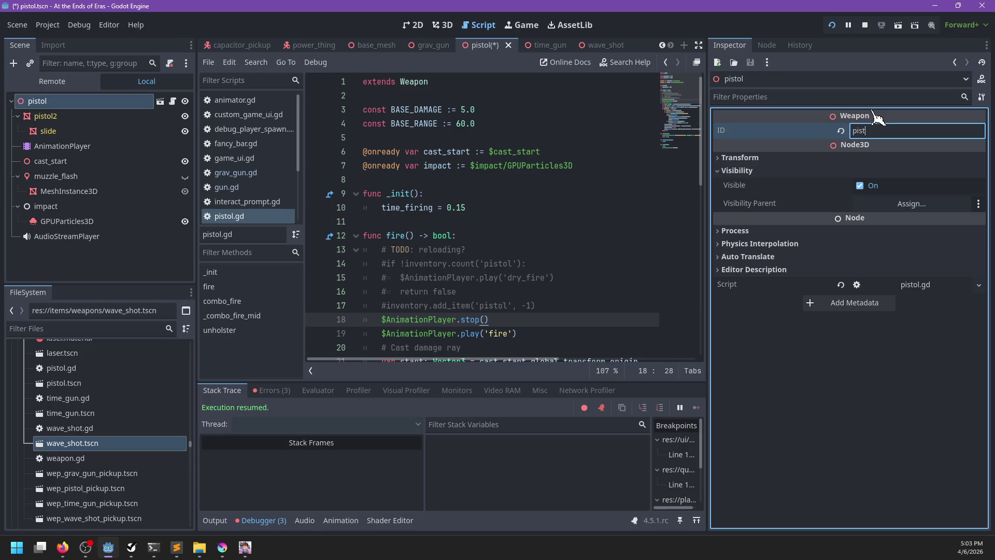
{"action": "key", "text": "ctrl+s"}
Enter the time_gun ID ('time_gun') and the wave_shot ID ('wave_shot'), saving each scene.
{"action": "left_click", "coordinate": [542, 45]}
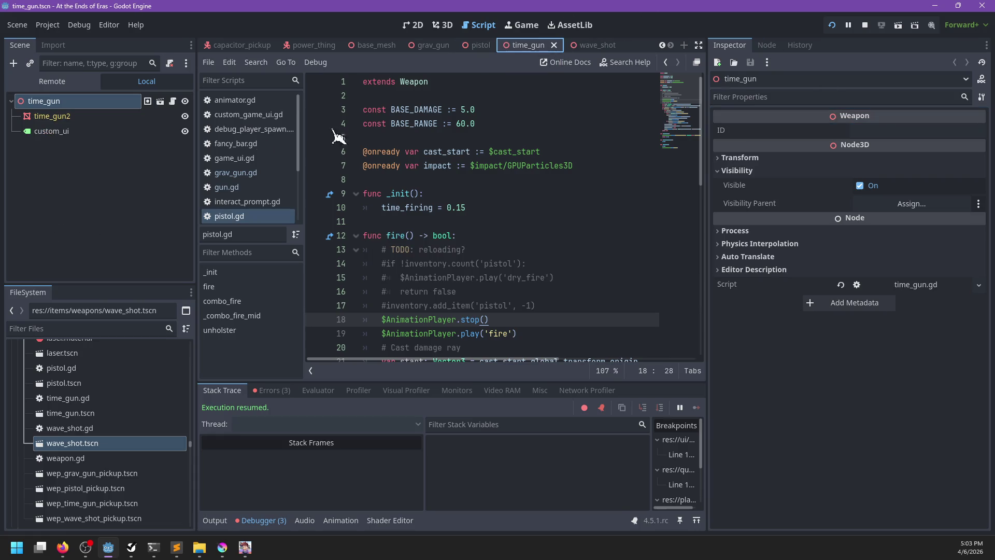
{"action": "left_click", "coordinate": [893, 131]}
{"action": "type", "text": "time_gun"}
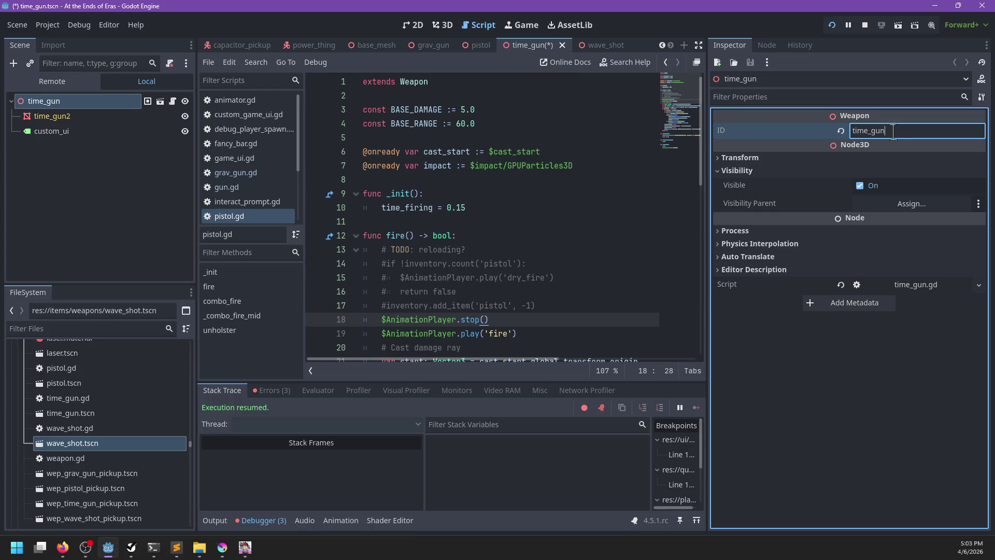
{"action": "key", "text": "ctrl+s"}
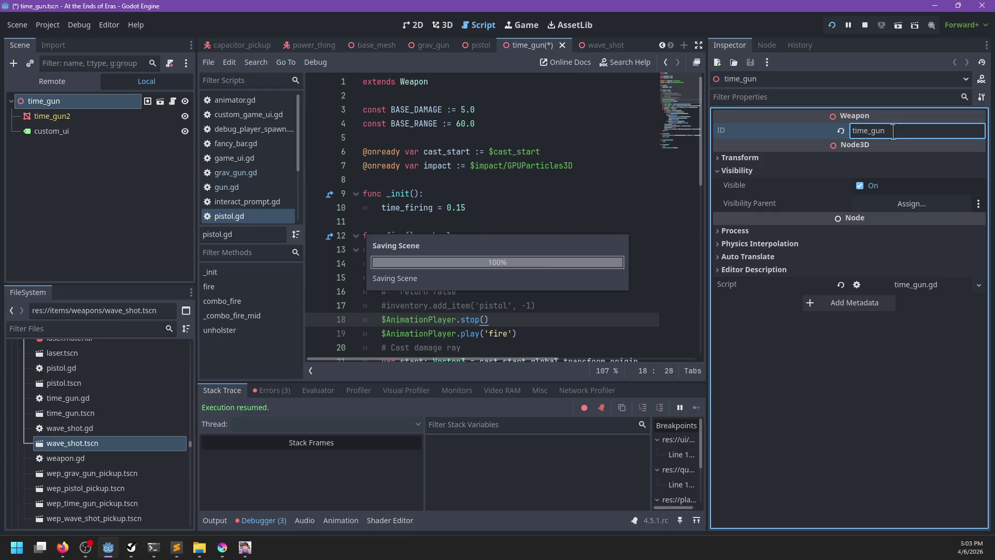
{"action": "left_click", "coordinate": [600, 46]}
{"action": "left_click", "coordinate": [78, 101]}
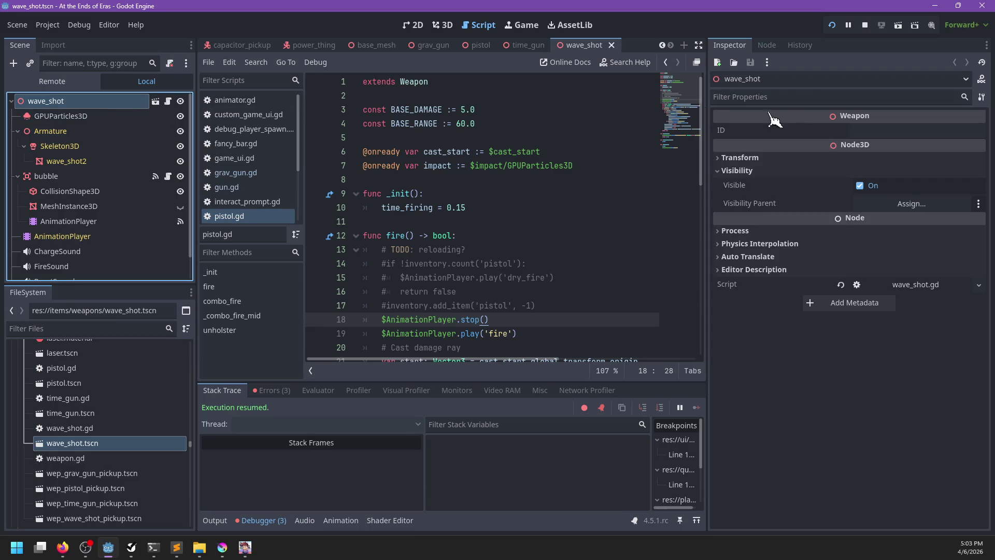
{"action": "left_click", "coordinate": [872, 130]}
{"action": "type", "text": "wave_shot"}
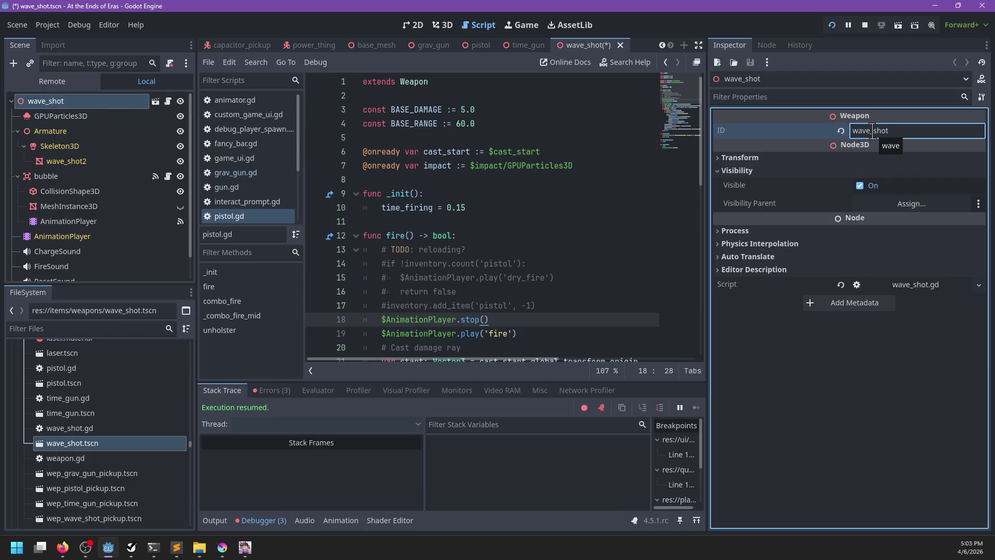
{"action": "key", "text": "ctrl+s"}
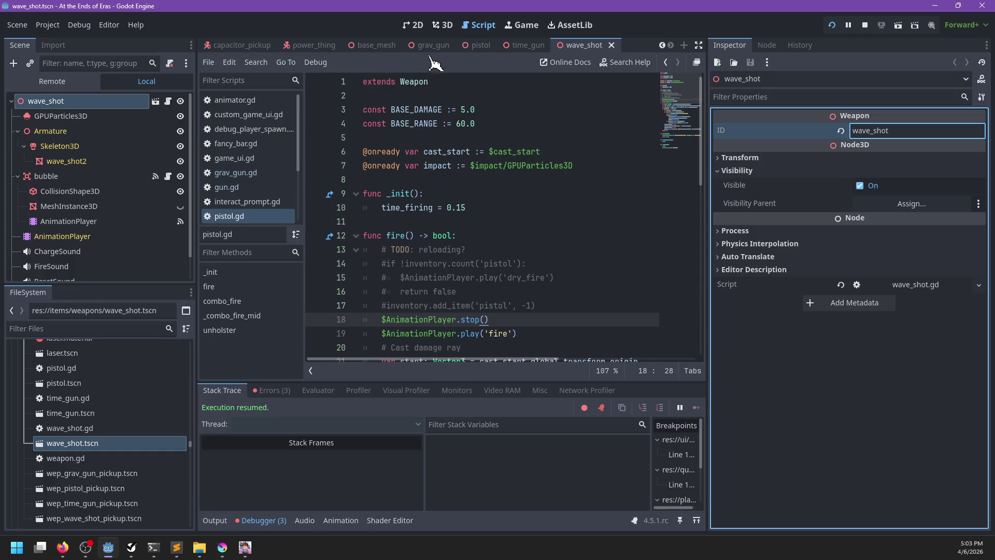
{"action": "left_click", "coordinate": [371, 45]}
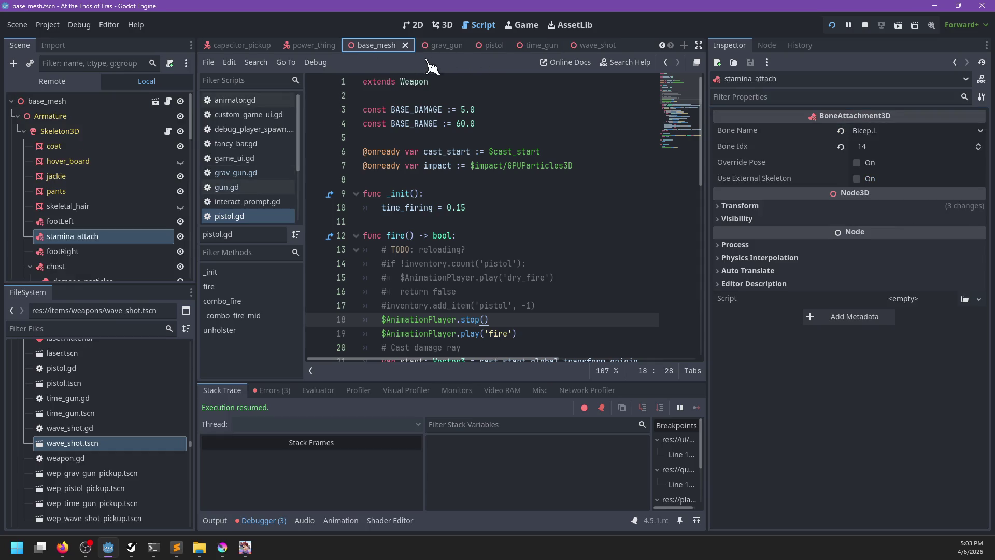
Close the grav_gun, pistol, time_gun and wave_shot scene tabs, leaving base_mesh open.
{"action": "left_click", "coordinate": [447, 46]}
{"action": "left_click", "coordinate": [460, 45]}
{"action": "left_click", "coordinate": [490, 45]}
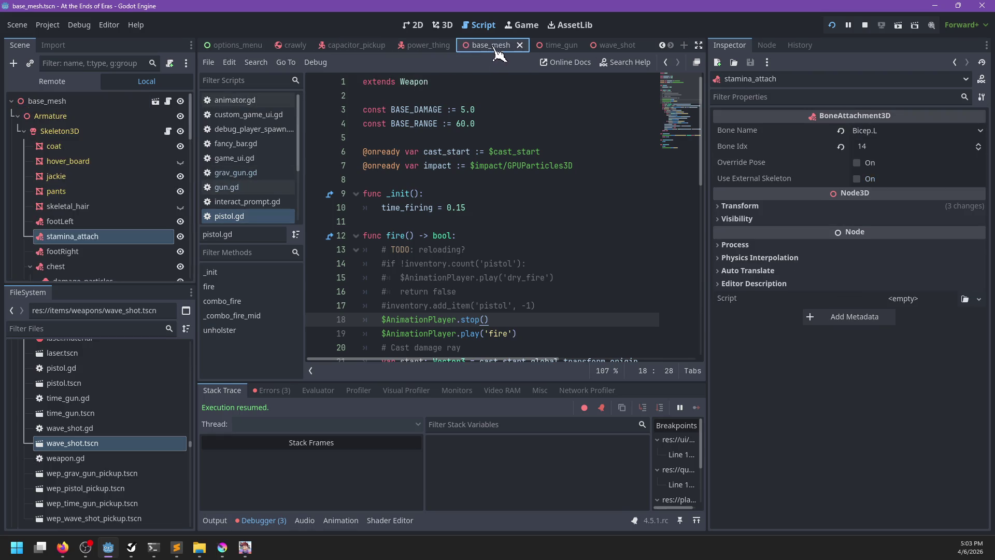
{"action": "left_click", "coordinate": [544, 46]}
{"action": "left_click", "coordinate": [576, 45]}
{"action": "left_click", "coordinate": [583, 45]}
{"action": "left_click", "coordinate": [634, 45]}
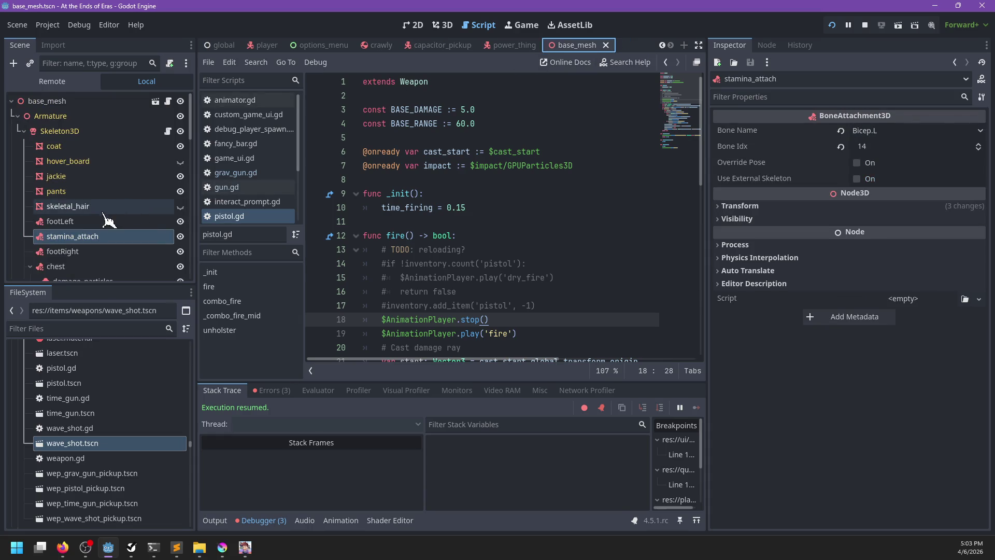
Select the gun node in the Scene dock and open its attached gun.gd script.
{"action": "scroll", "coordinate": [97, 164], "scroll_direction": "down", "scroll_amount": 5}
{"action": "scroll", "coordinate": [97, 163], "scroll_direction": "down", "scroll_amount": 6}
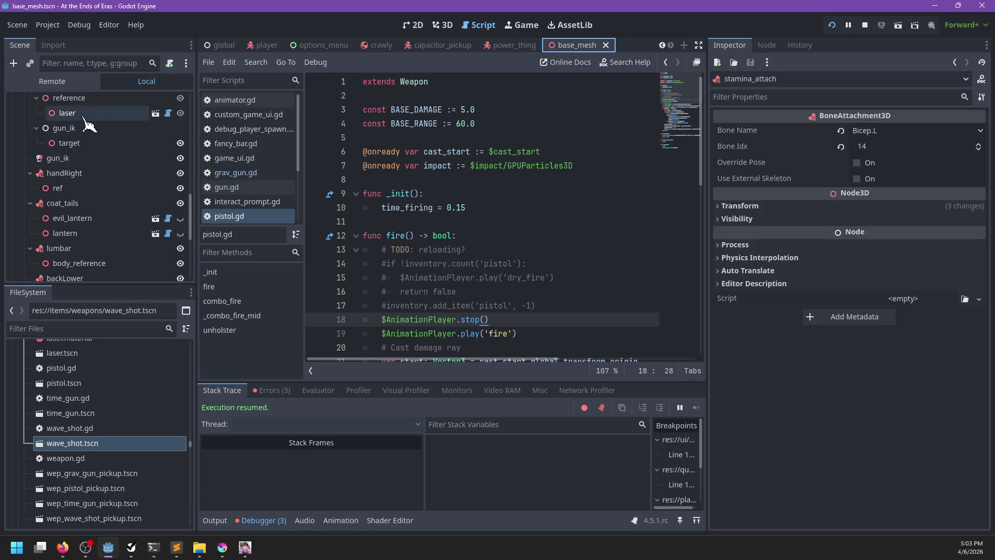
{"action": "scroll", "coordinate": [97, 166], "scroll_direction": "down", "scroll_amount": 5}
{"action": "scroll", "coordinate": [97, 182], "scroll_direction": "up", "scroll_amount": 4}
{"action": "scroll", "coordinate": [97, 190], "scroll_direction": "up", "scroll_amount": 2}
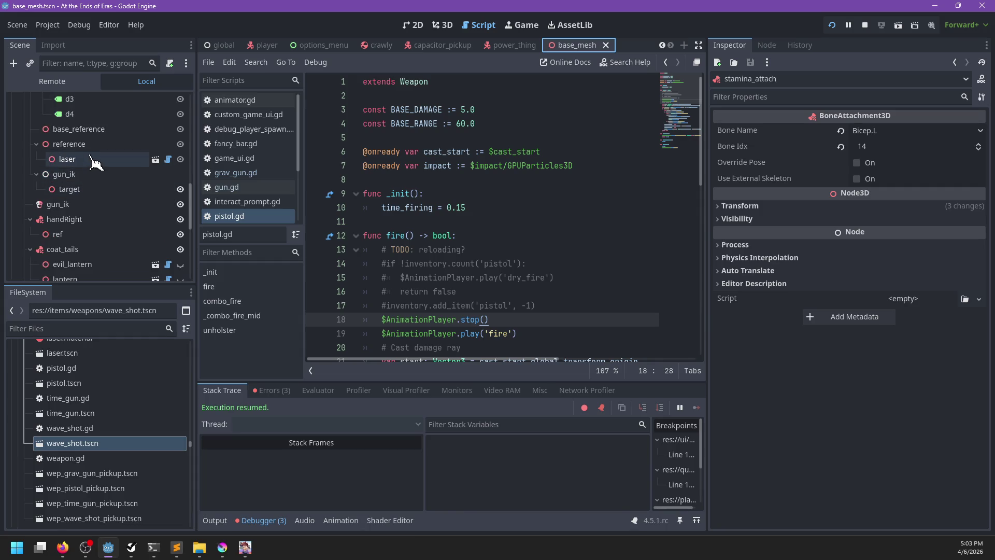
{"action": "scroll", "coordinate": [97, 197], "scroll_direction": "up", "scroll_amount": 5}
{"action": "scroll", "coordinate": [97, 201], "scroll_direction": "up", "scroll_amount": 3}
{"action": "left_click", "coordinate": [98, 187]}
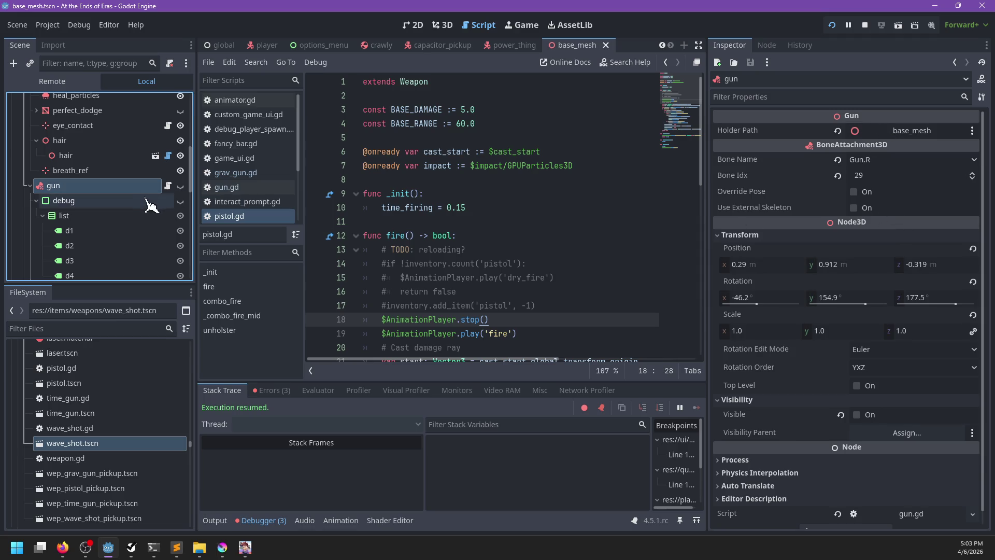
{"action": "left_click", "coordinate": [168, 185]}
{"action": "scroll", "coordinate": [498, 205], "scroll_direction": "up", "scroll_amount": 3}
Search gun.gd for the weapon_id getter.
{"action": "scroll", "coordinate": [501, 203], "scroll_direction": "down", "scroll_amount": 3}
{"action": "scroll", "coordinate": [505, 201], "scroll_direction": "up", "scroll_amount": 1}
{"action": "scroll", "coordinate": [506, 201], "scroll_direction": "up", "scroll_amount": 3}
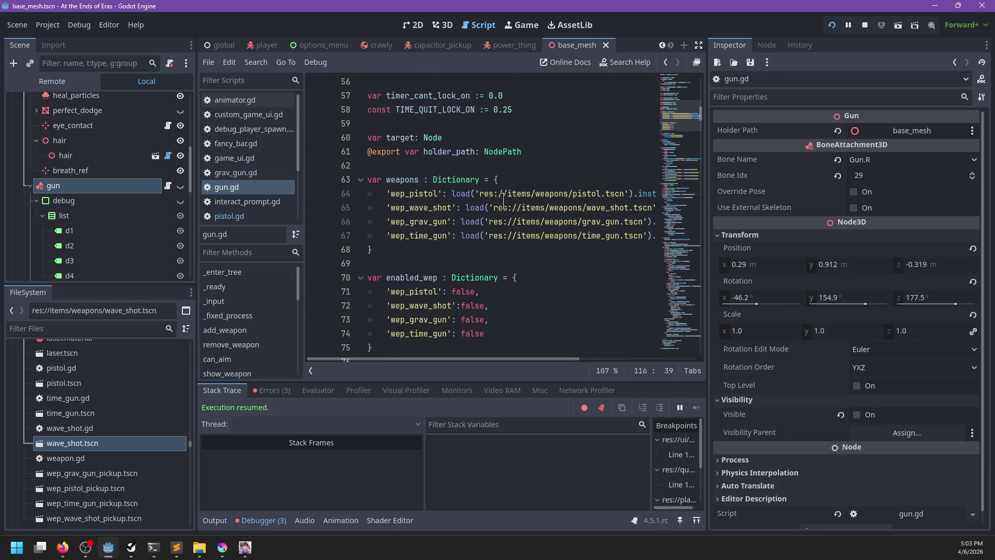
{"action": "scroll", "coordinate": [462, 238], "scroll_direction": "down", "scroll_amount": 6}
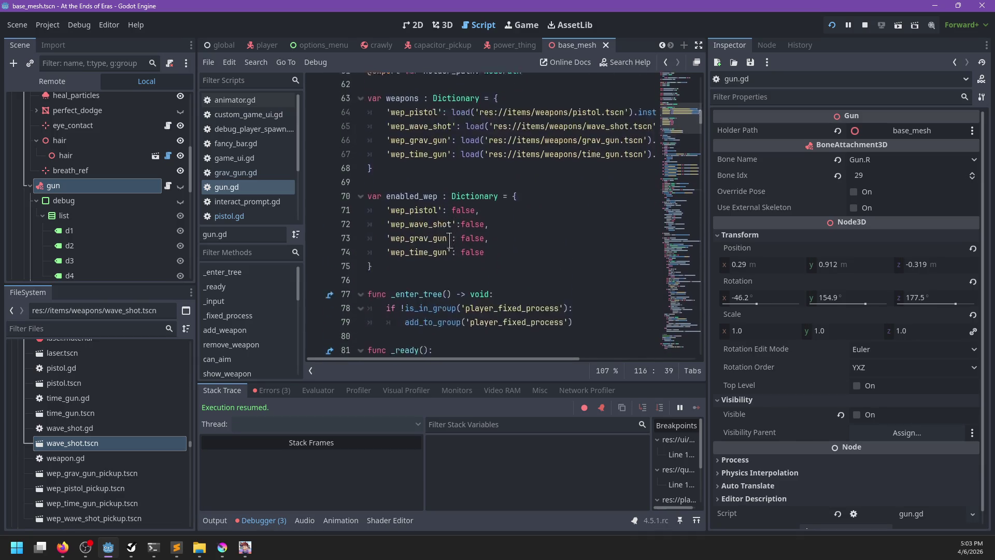
{"action": "left_click", "coordinate": [552, 178]}
{"action": "scroll", "coordinate": [552, 177], "scroll_direction": "down", "scroll_amount": 2}
{"action": "scroll", "coordinate": [552, 178], "scroll_direction": "down", "scroll_amount": 1}
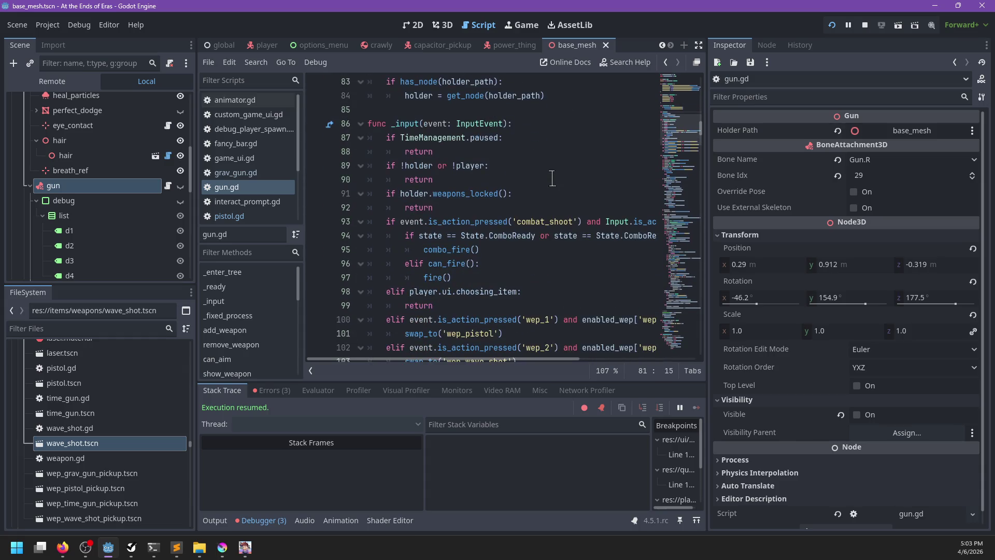
{"action": "key", "text": "ctrl+f"}
{"action": "type", "text": "weapon_id"}
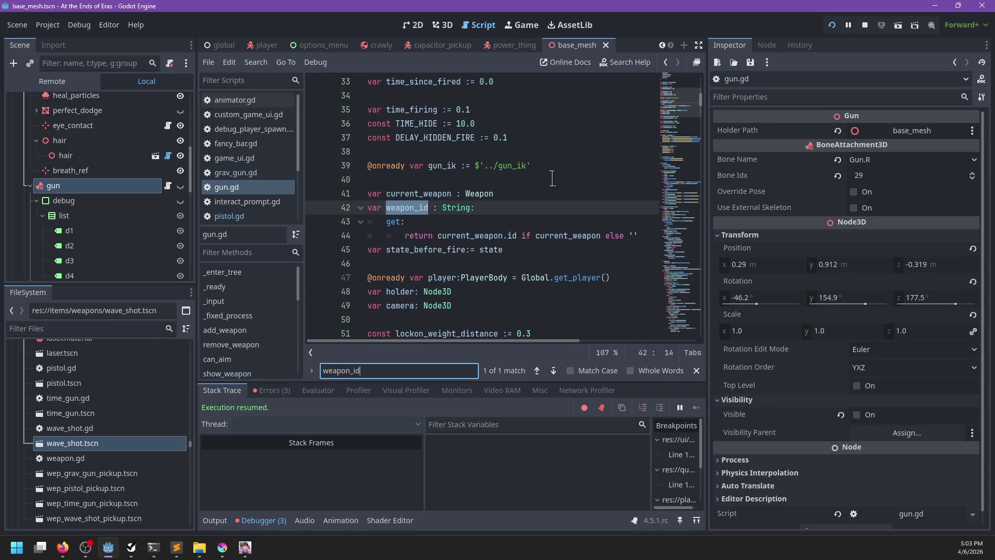
{"action": "key", "text": "Escape"}
Prefix 'wep_'+ before current_weapon.id in the weapon_id getter and save gun.gd.
{"action": "left_click", "coordinate": [437, 235]}
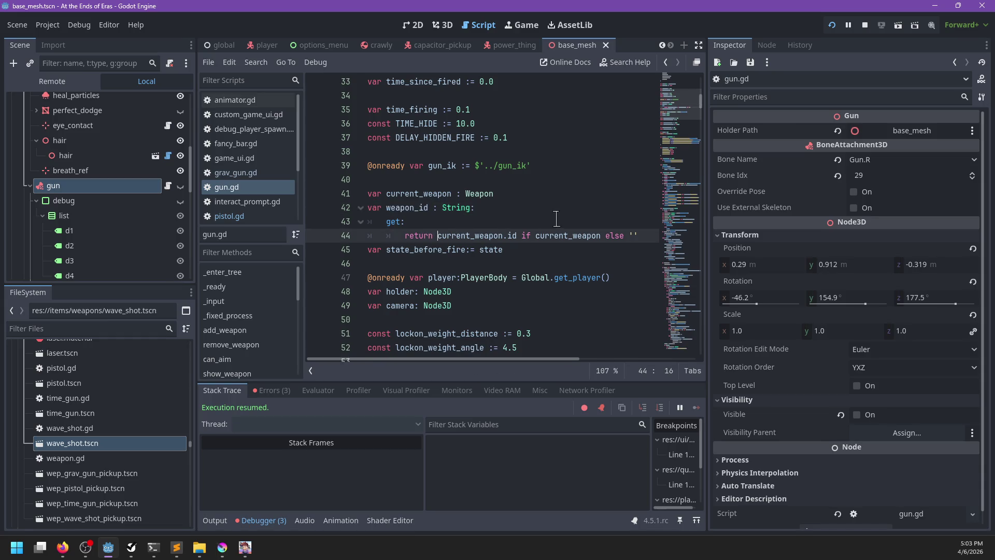
{"action": "type", "text": "'wep_'"}
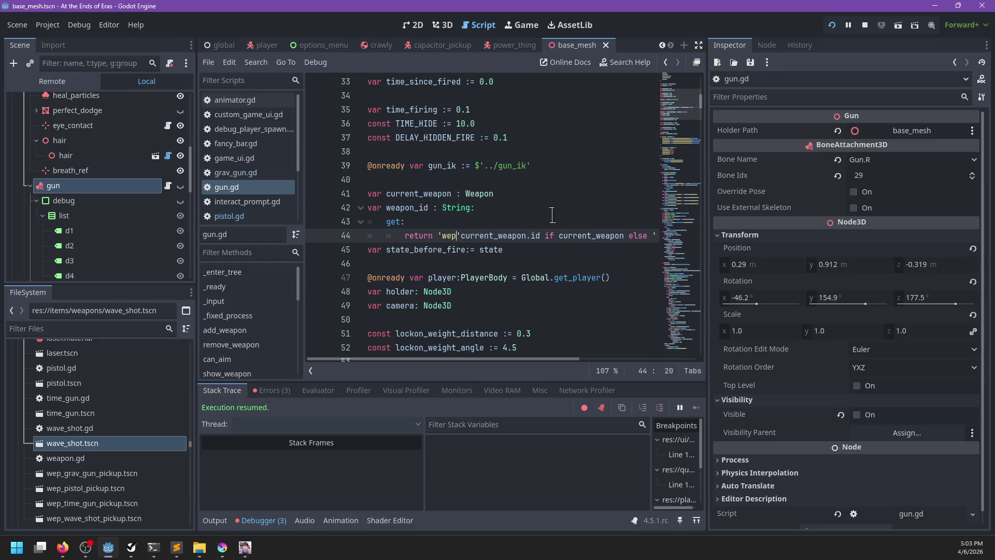
{"action": "type", "text": "+"}
{"action": "key", "text": "ctrl+s"}
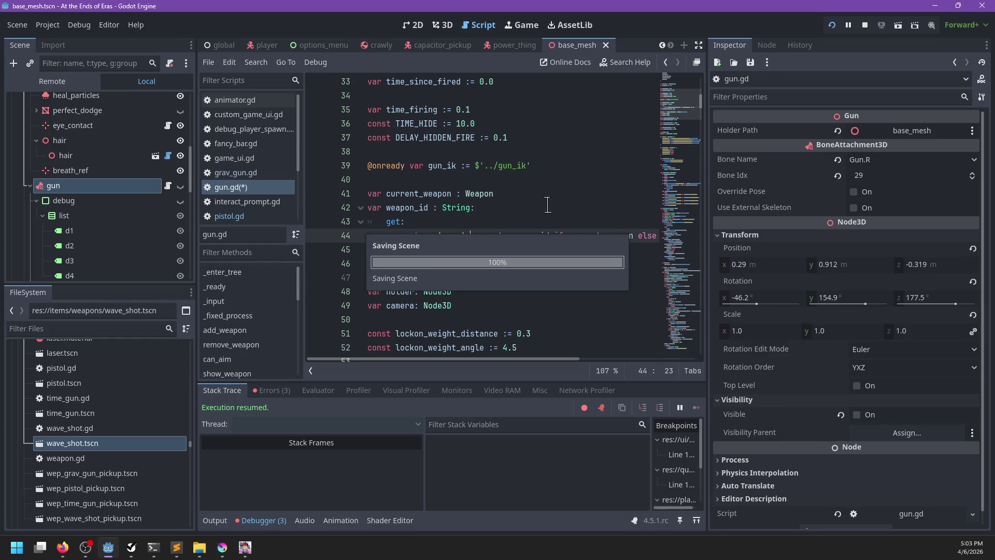
{"action": "left_click", "coordinate": [499, 221]}
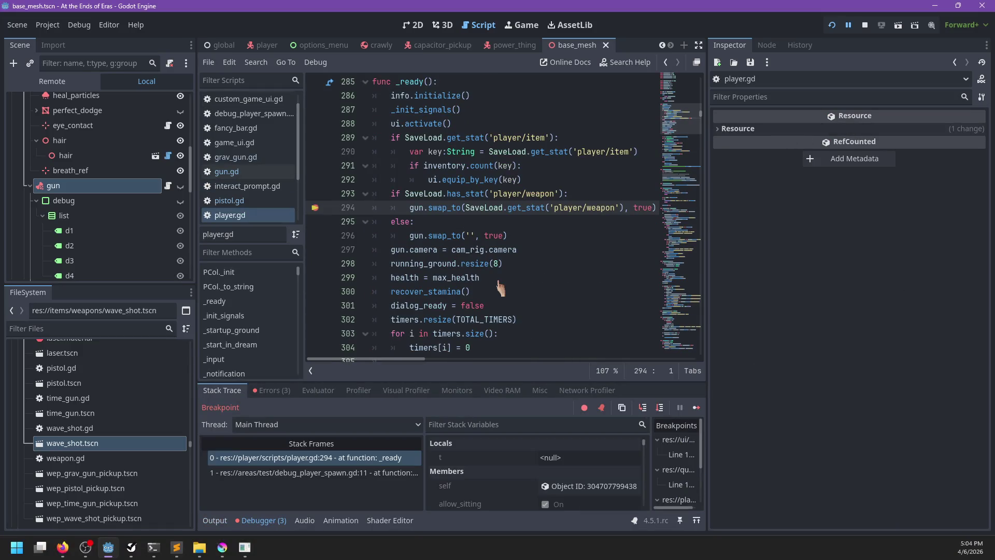
Resume execution, then add a breakpoint on gun.gd's current_weapon = weapon line (251).
{"action": "key", "text": "F12"}
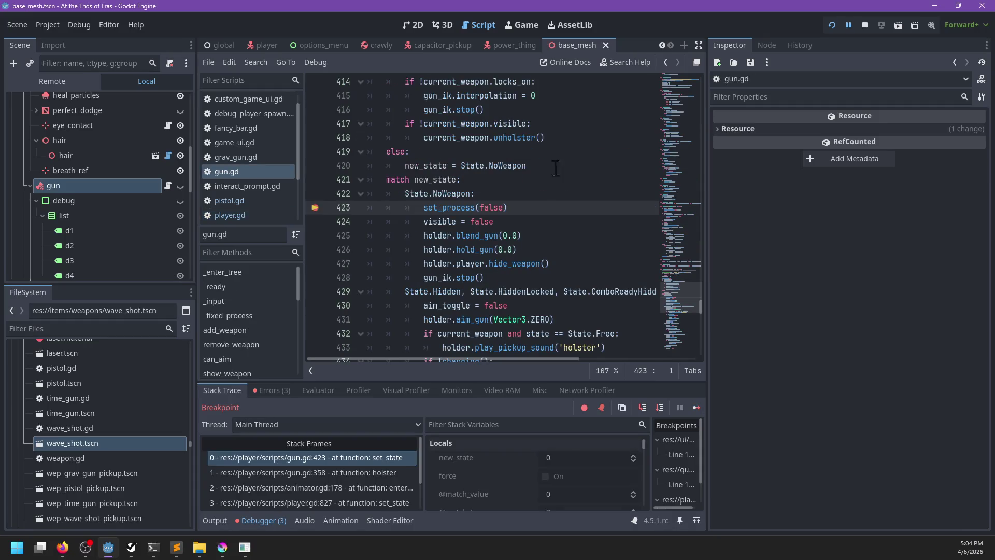
{"action": "scroll", "coordinate": [556, 169], "scroll_direction": "up", "scroll_amount": 3}
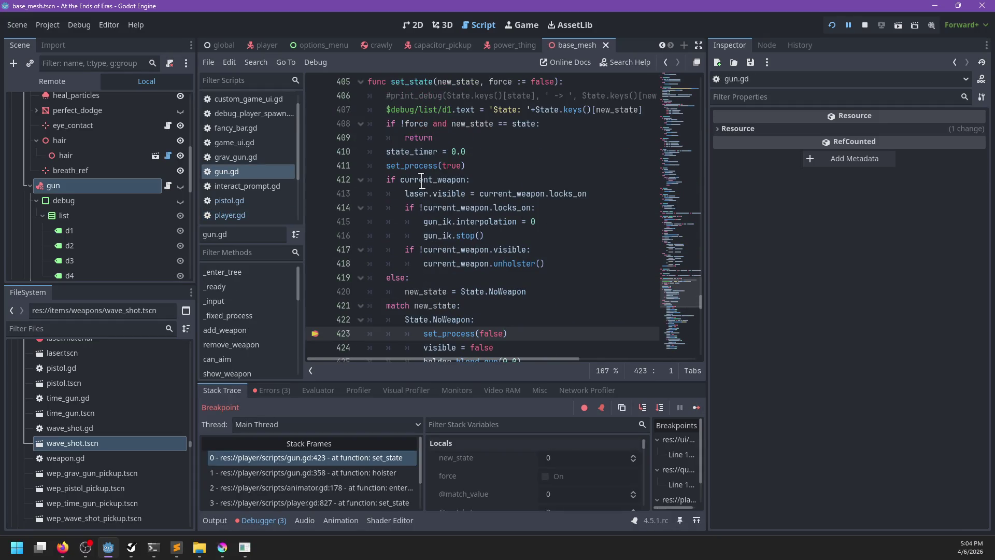
{"action": "mouse_move", "coordinate": [421, 180]}
{"action": "mouse_move", "coordinate": [531, 256]}
{"action": "key", "text": "ctrl+f"}
{"action": "type", "text": "current_weapo"}
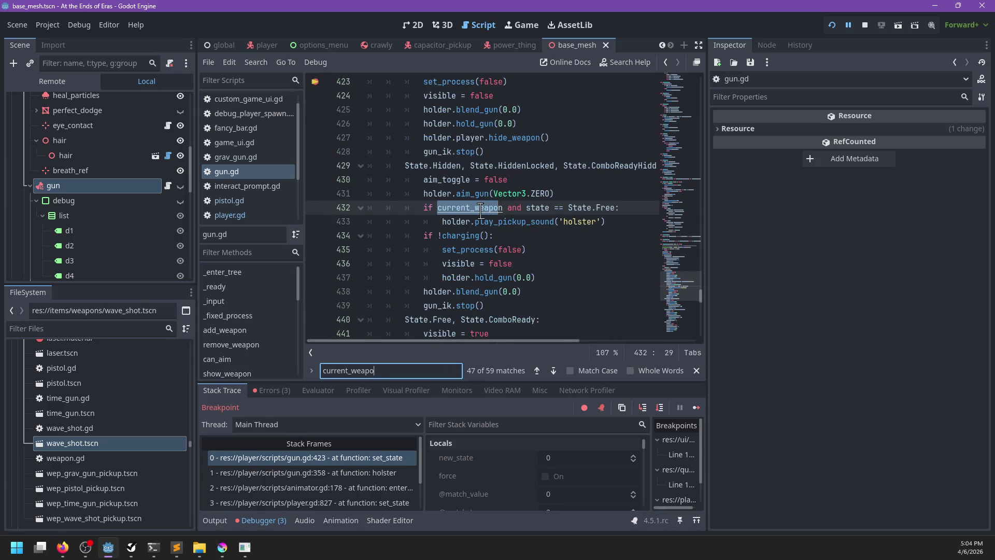
{"action": "type", "text": "n ="}
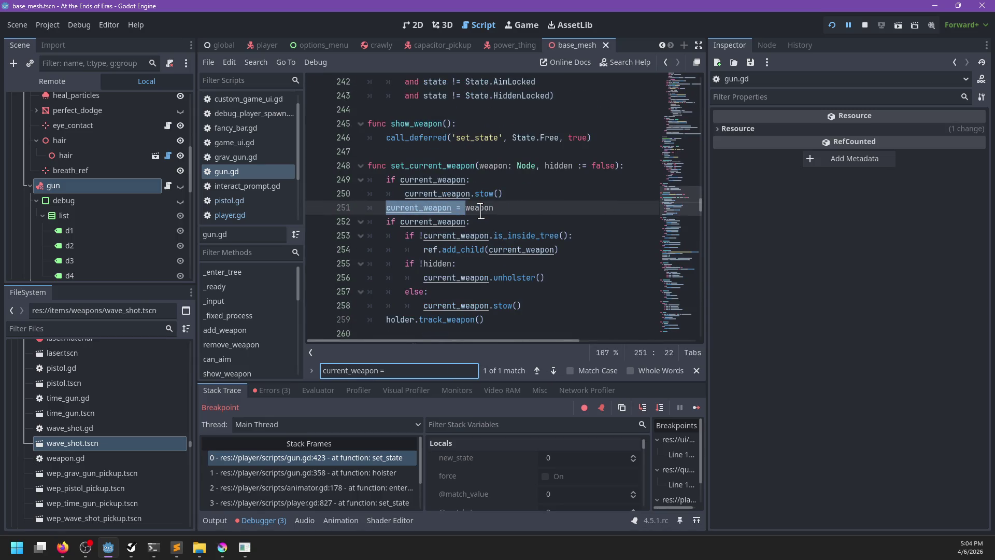
{"action": "key", "text": "Escape"}
{"action": "left_click", "coordinate": [316, 208]}
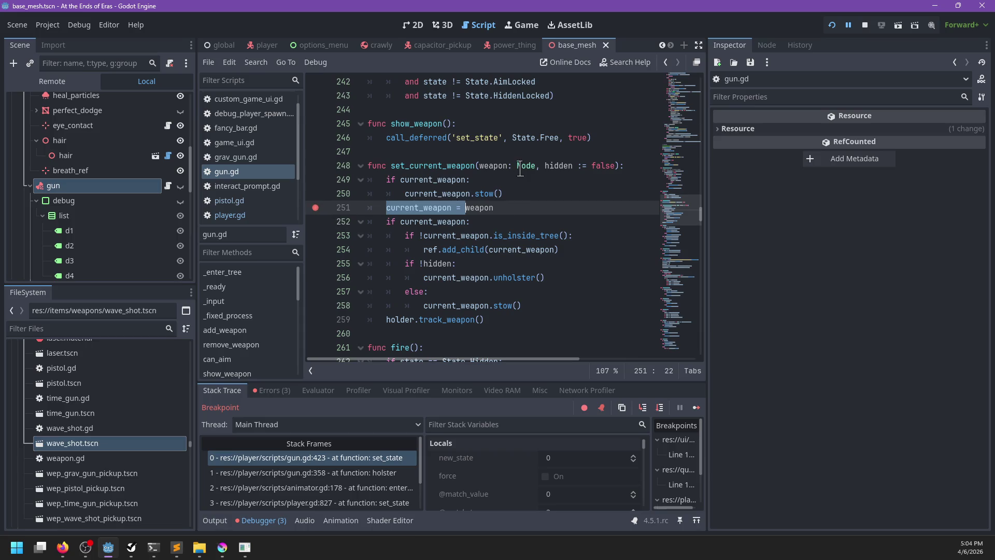
Find the fire function in gun.gd, then relaunch the game with F5.
{"action": "key", "text": "ctrl+f"}
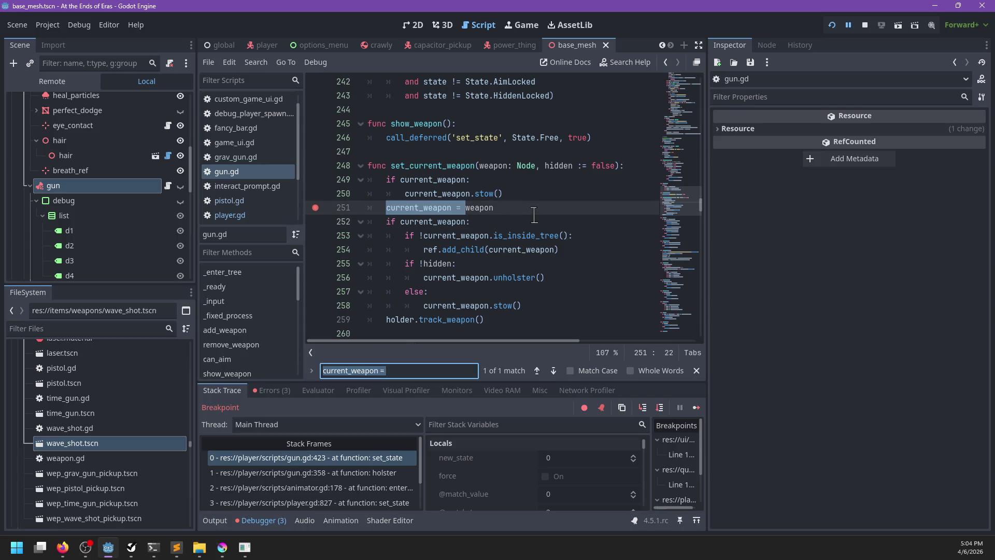
{"action": "key", "text": "Escape"}
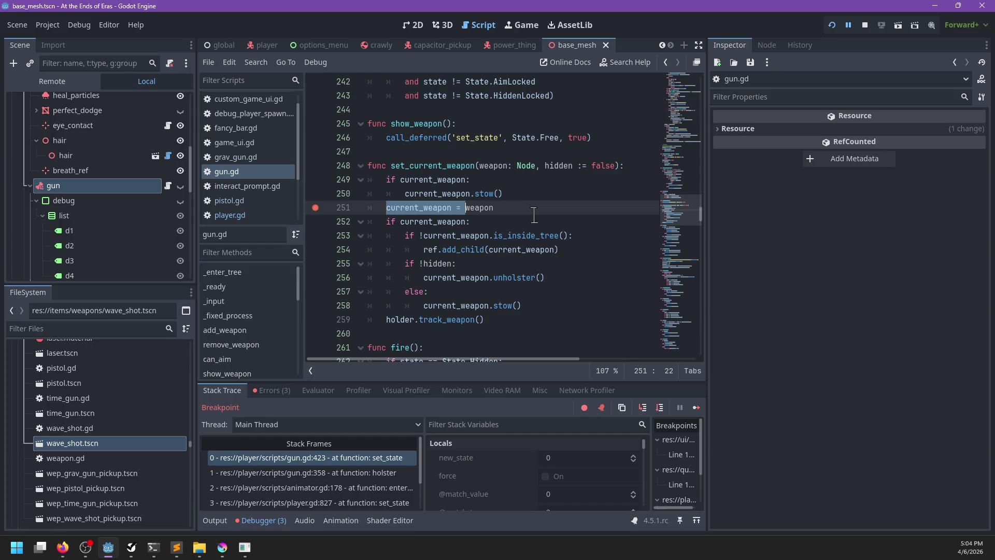
{"action": "key", "text": "ctrl+f"}
{"action": "type", "text": "fire"}
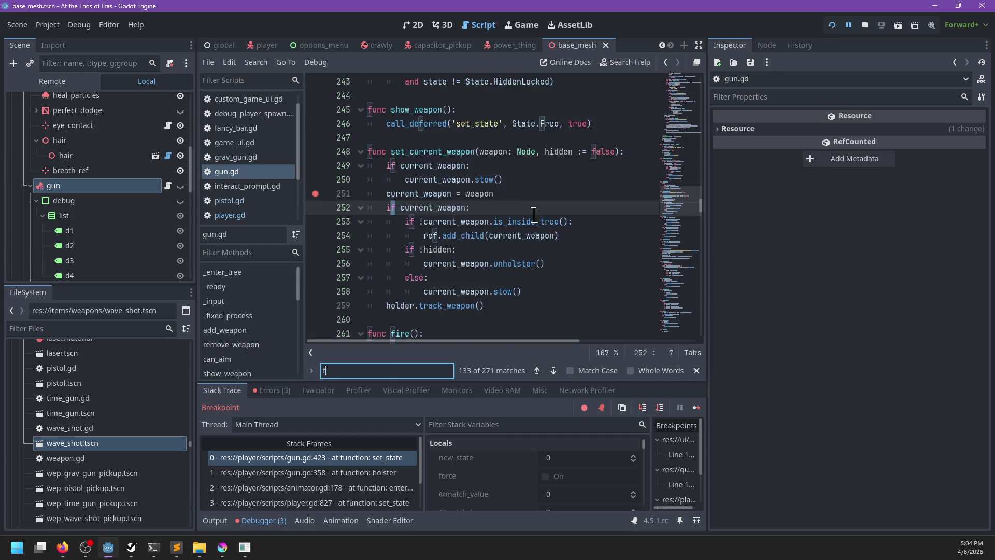
{"action": "key", "text": "Escape"}
{"action": "scroll", "coordinate": [541, 208], "scroll_direction": "down", "scroll_amount": 3}
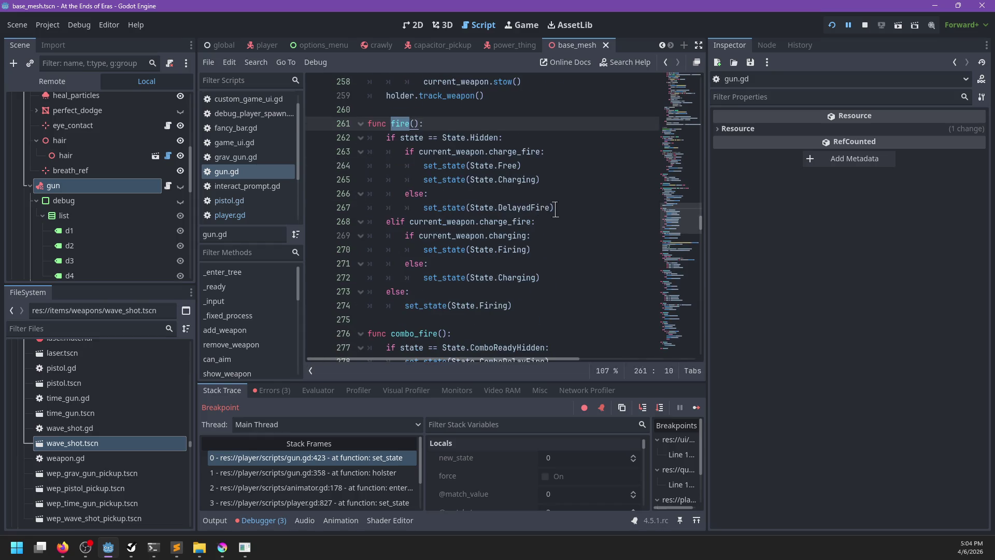
{"action": "scroll", "coordinate": [496, 187], "scroll_direction": "up", "scroll_amount": 2}
{"action": "scroll", "coordinate": [531, 230], "scroll_direction": "down", "scroll_amount": 2}
{"action": "left_click", "coordinate": [570, 221]}
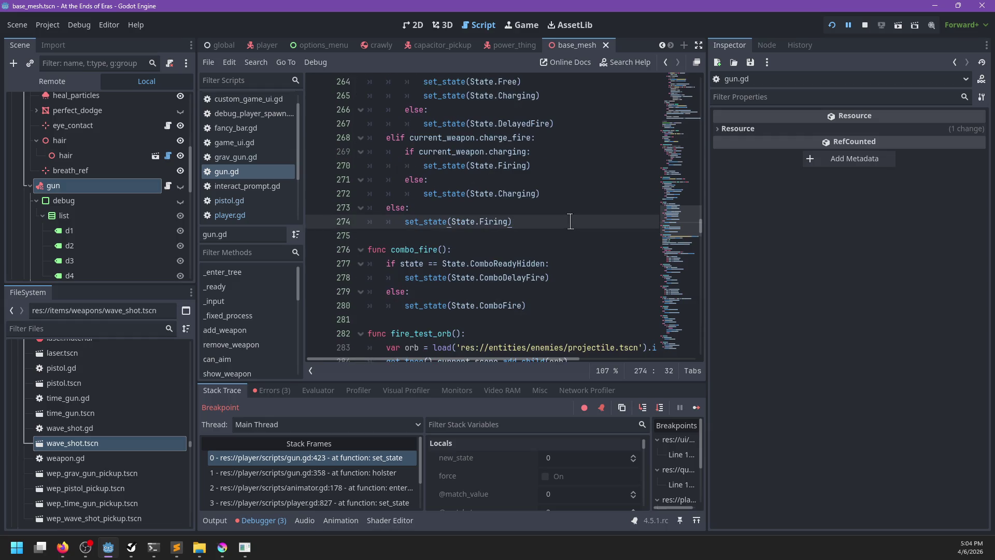
{"action": "key", "text": "F5"}
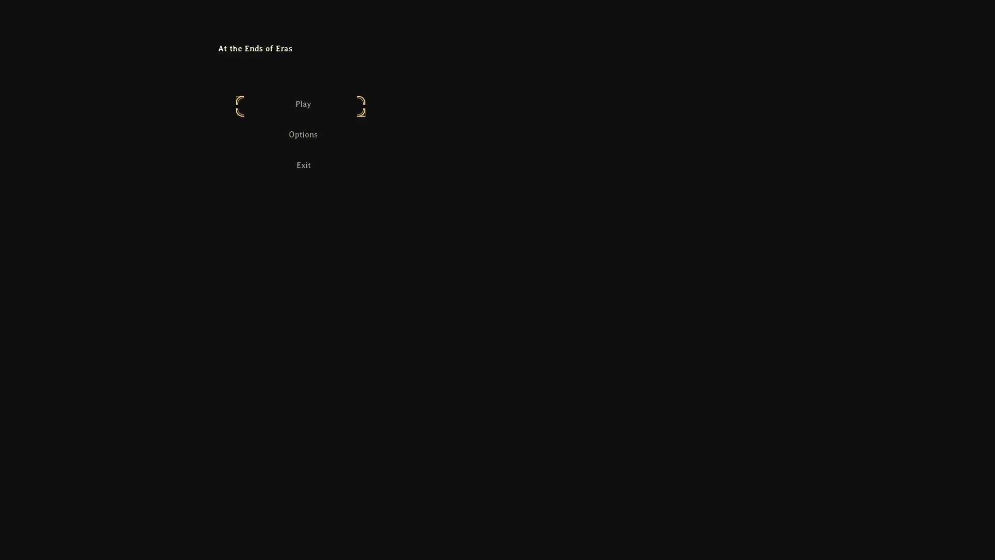
{"action": "key", "text": "Return"}
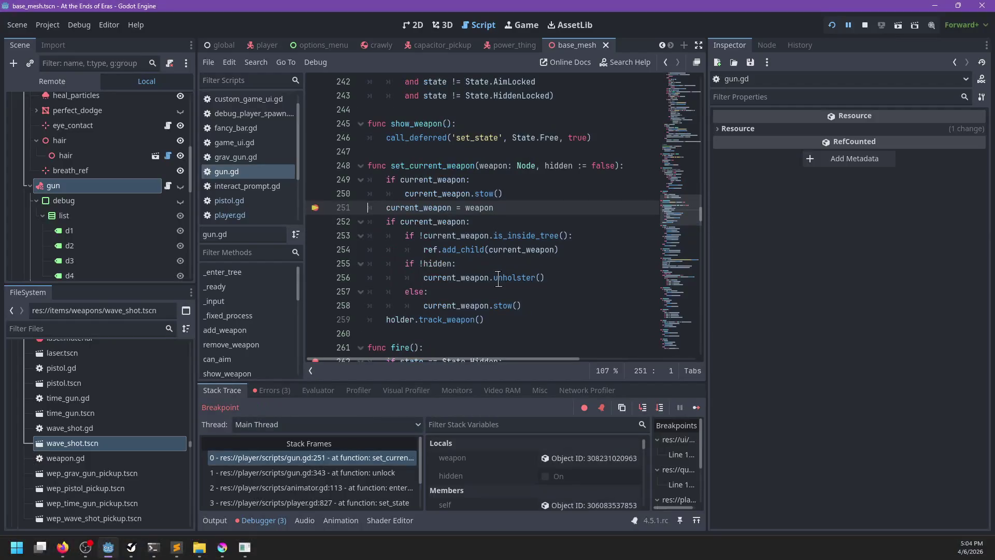
{"action": "scroll", "coordinate": [374, 492], "scroll_direction": "down", "scroll_amount": 3}
{"action": "left_click", "coordinate": [375, 501]}
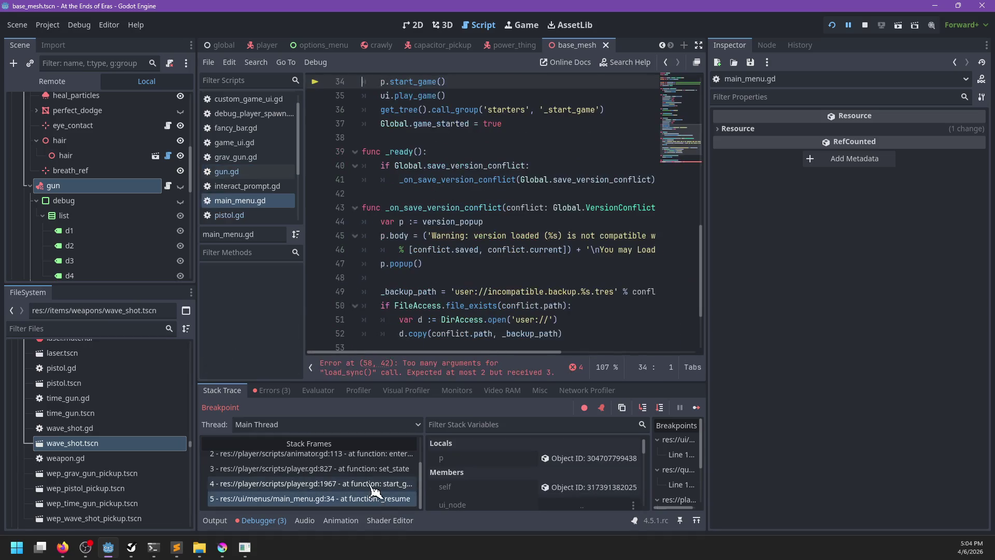
{"action": "scroll", "coordinate": [458, 235], "scroll_direction": "up", "scroll_amount": 3}
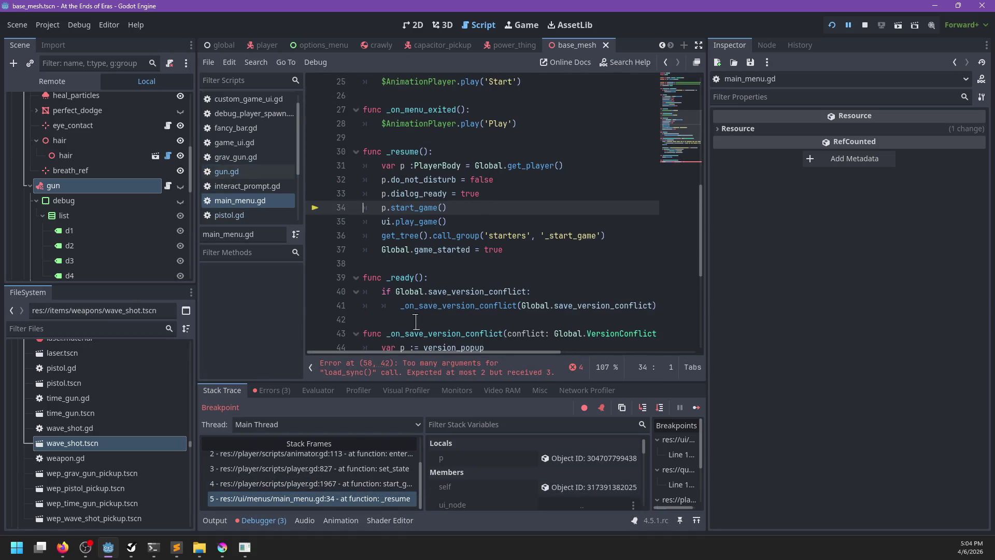
{"action": "left_click", "coordinate": [358, 487]}
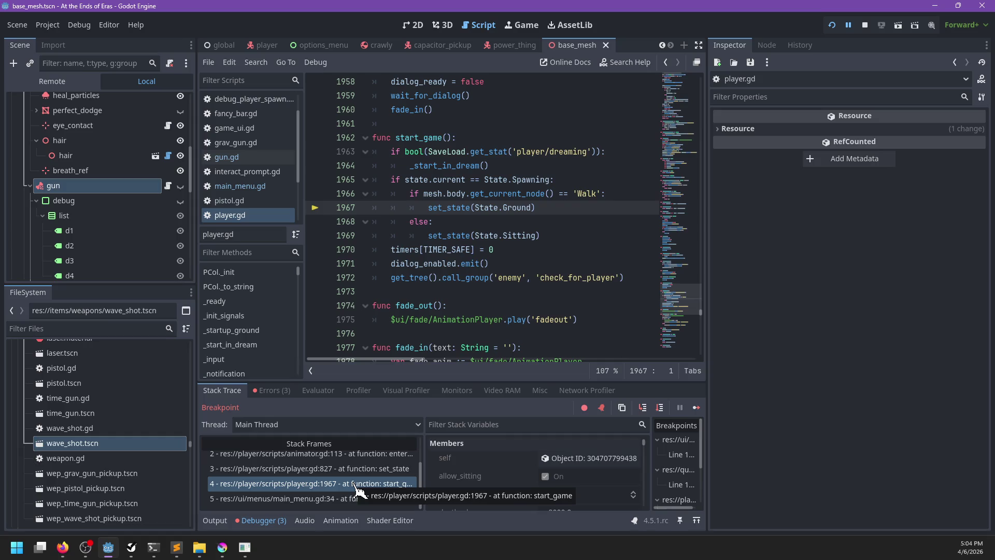
{"action": "left_click", "coordinate": [355, 469]}
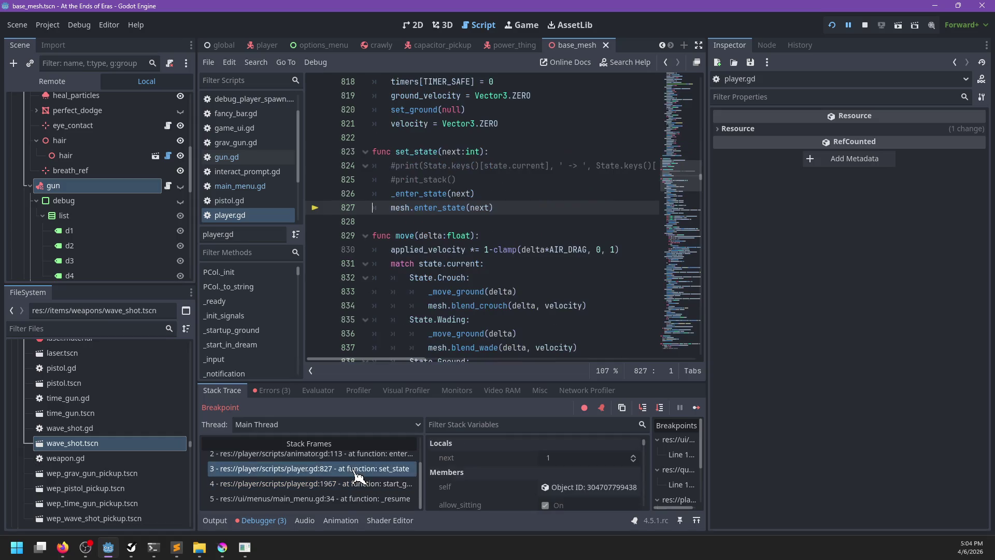
{"action": "left_click", "coordinate": [370, 460]}
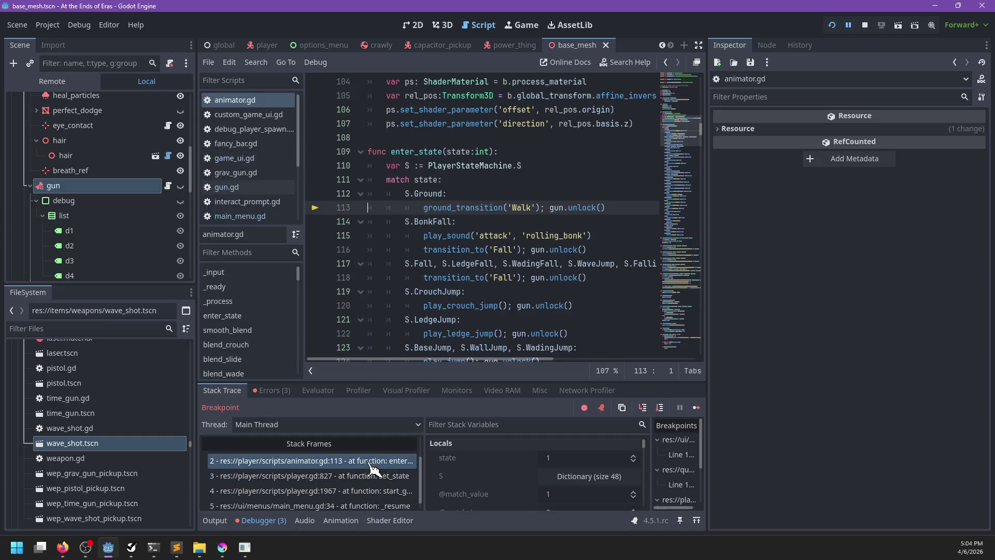
{"action": "scroll", "coordinate": [371, 466], "scroll_direction": "up", "scroll_amount": 1}
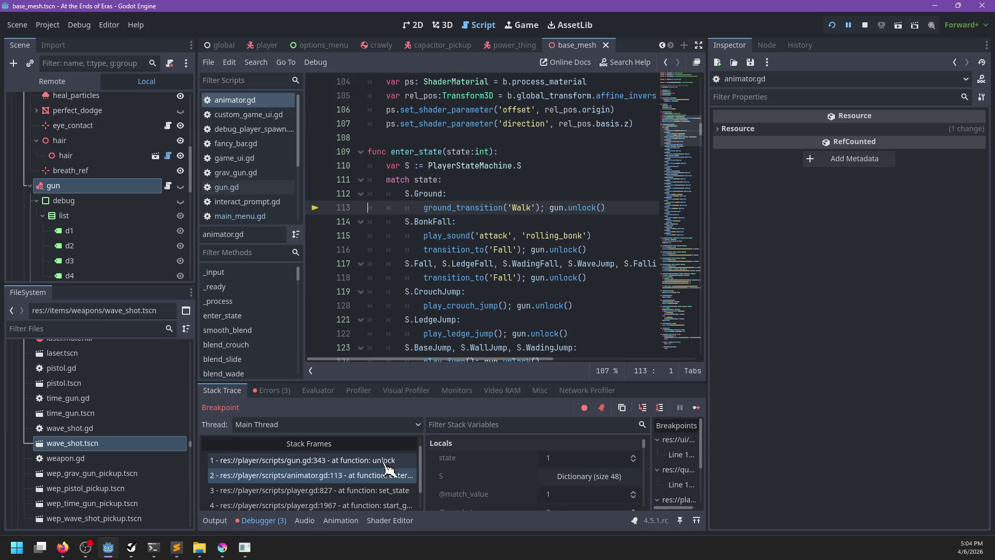
{"action": "scroll", "coordinate": [387, 469], "scroll_direction": "up", "scroll_amount": 1}
{"action": "left_click", "coordinate": [388, 470]}
{"action": "left_click", "coordinate": [384, 460]}
{"action": "left_click", "coordinate": [384, 472]}
{"action": "scroll", "coordinate": [456, 252], "scroll_direction": "up", "scroll_amount": 1}
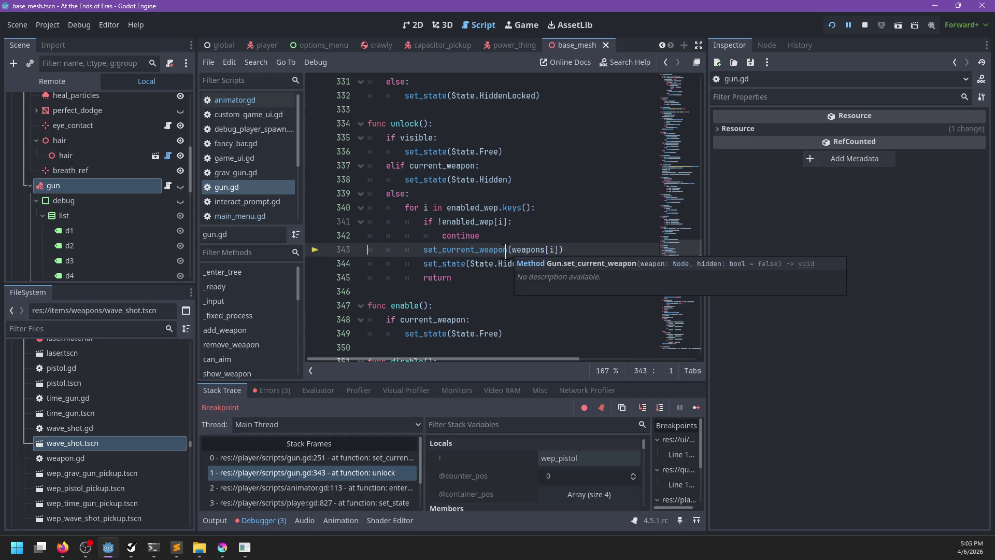
{"action": "left_click", "coordinate": [504, 273]}
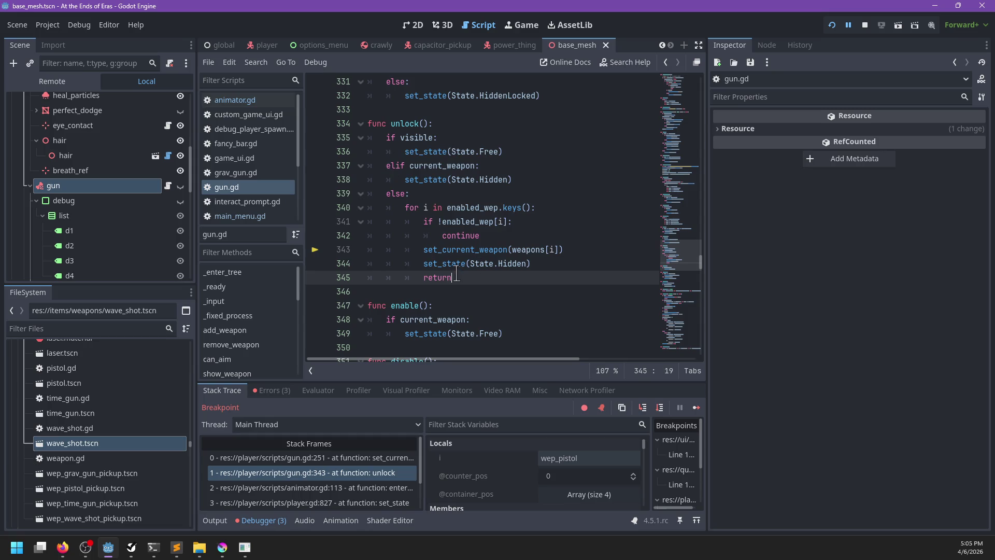
{"action": "scroll", "coordinate": [456, 275], "scroll_direction": "up", "scroll_amount": 1}
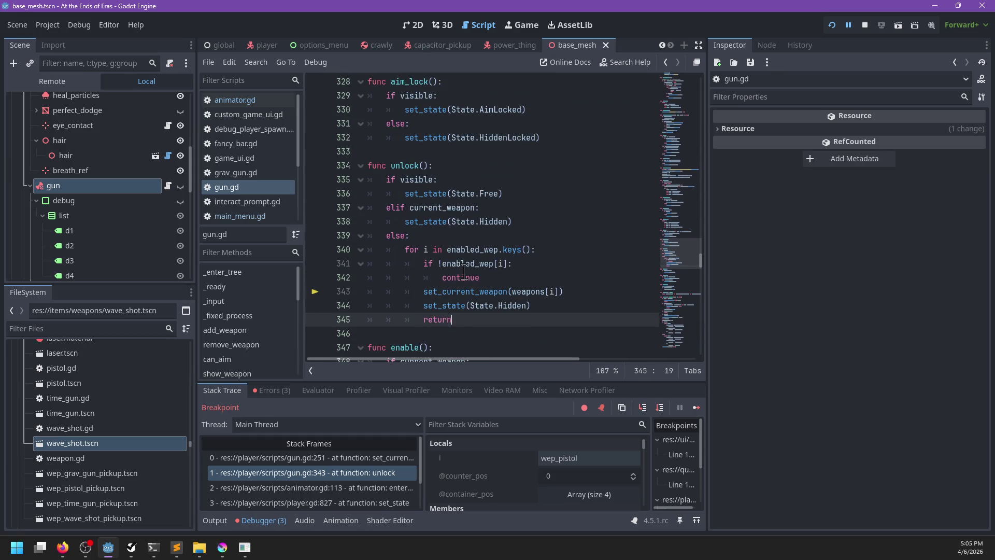
{"action": "scroll", "coordinate": [463, 272], "scroll_direction": "down", "scroll_amount": 1}
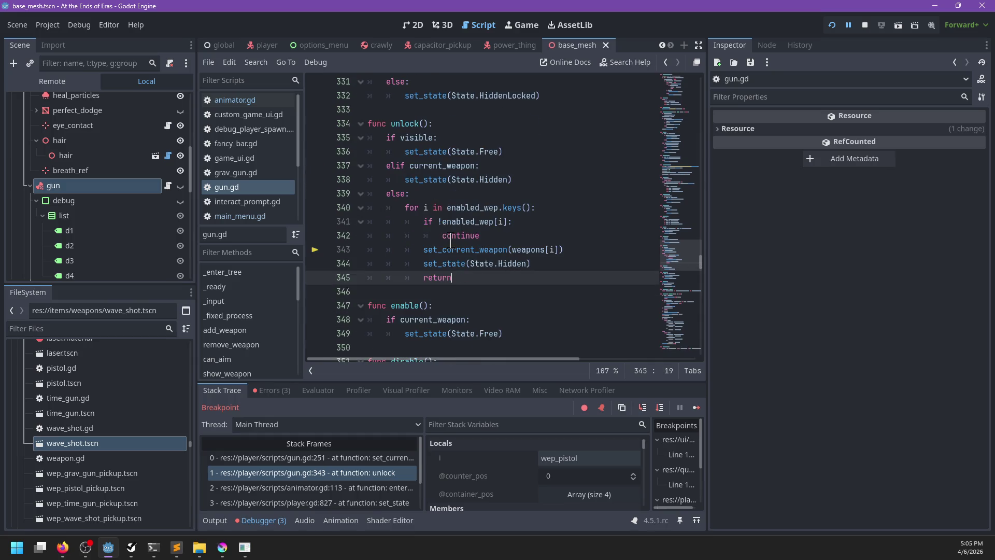
{"action": "scroll", "coordinate": [450, 240], "scroll_direction": "down", "scroll_amount": 1}
{"action": "scroll", "coordinate": [451, 241], "scroll_direction": "down", "scroll_amount": 1}
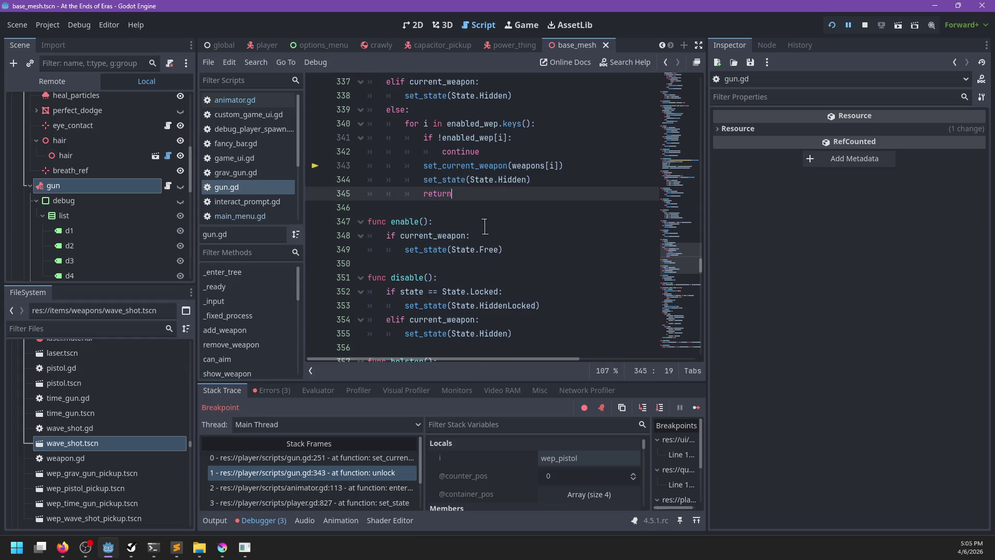
{"action": "scroll", "coordinate": [484, 226], "scroll_direction": "up", "scroll_amount": 1}
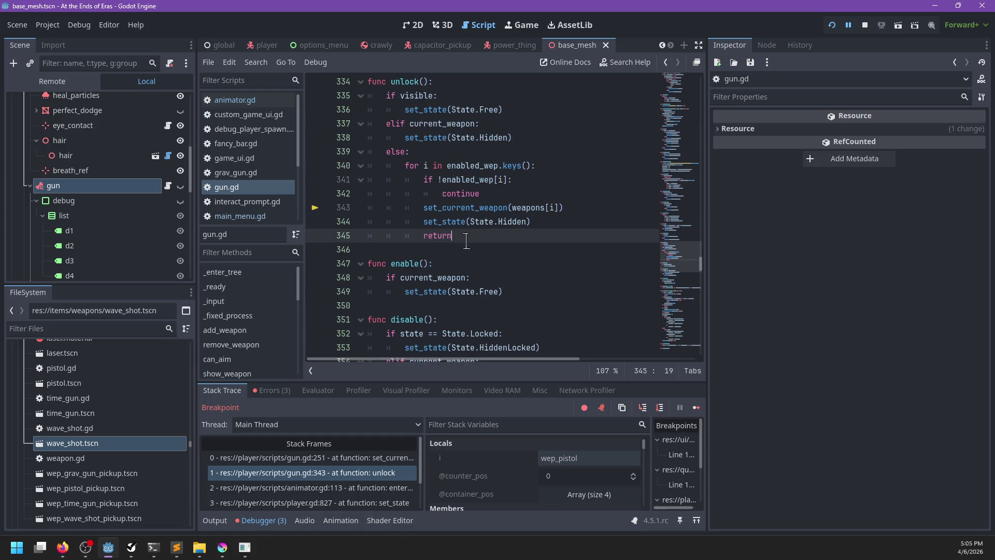
{"action": "left_click_drag", "start_coordinate": [469, 235], "coordinate": [405, 166]}
{"action": "key", "text": "ctrl+c"}
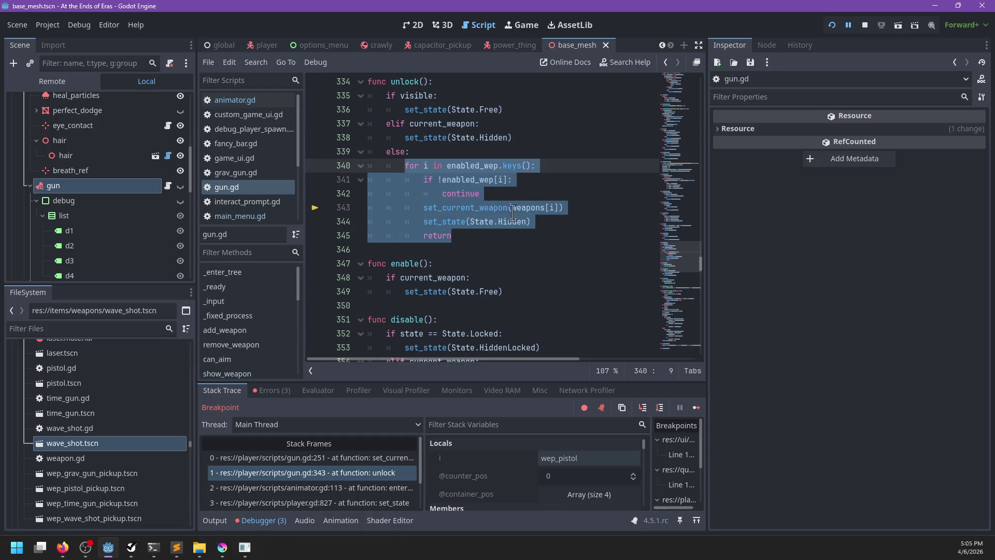
Move the weapon loop from unlock's else branch into a new function in gun.gd, fix its indentation, and save.
{"action": "key", "text": "BackSpace"}
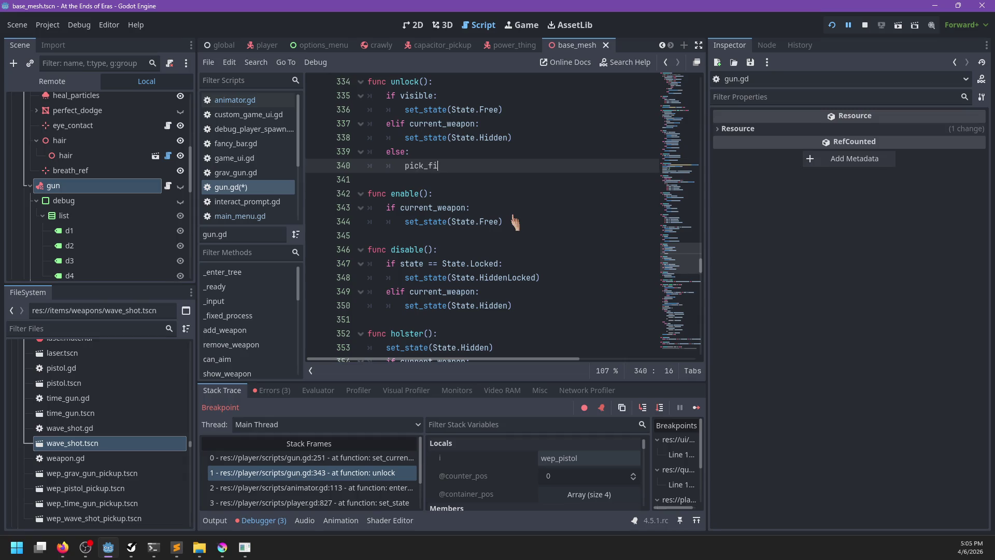
{"action": "type", "text": "()"}
{"action": "key", "text": "Return"}
{"action": "key", "text": "Return"}
{"action": "type", "text": "func"}
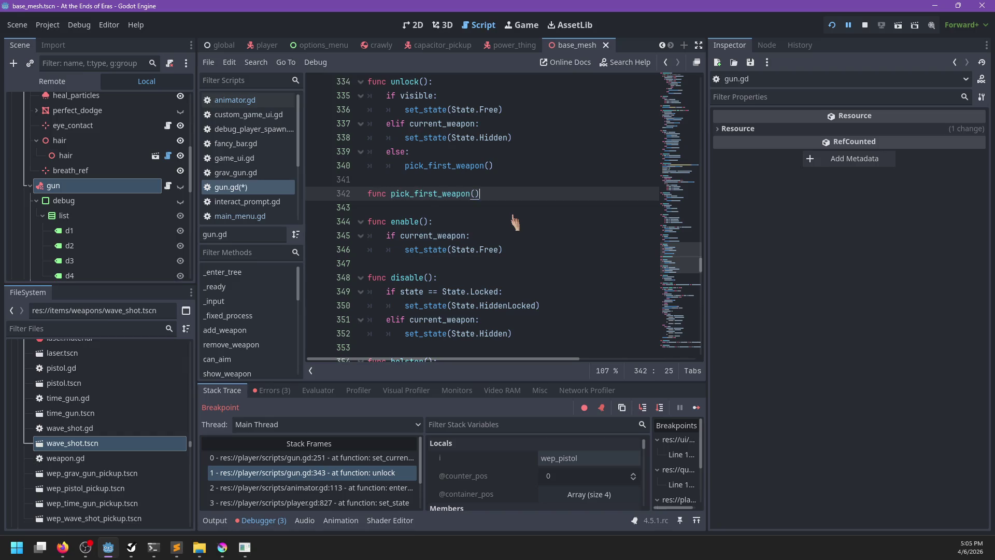
{"action": "type", "text": ":"}
{"action": "key", "text": "Return"}
{"action": "key", "text": "ctrl+v"}
{"action": "key", "text": "ctrl+s"}
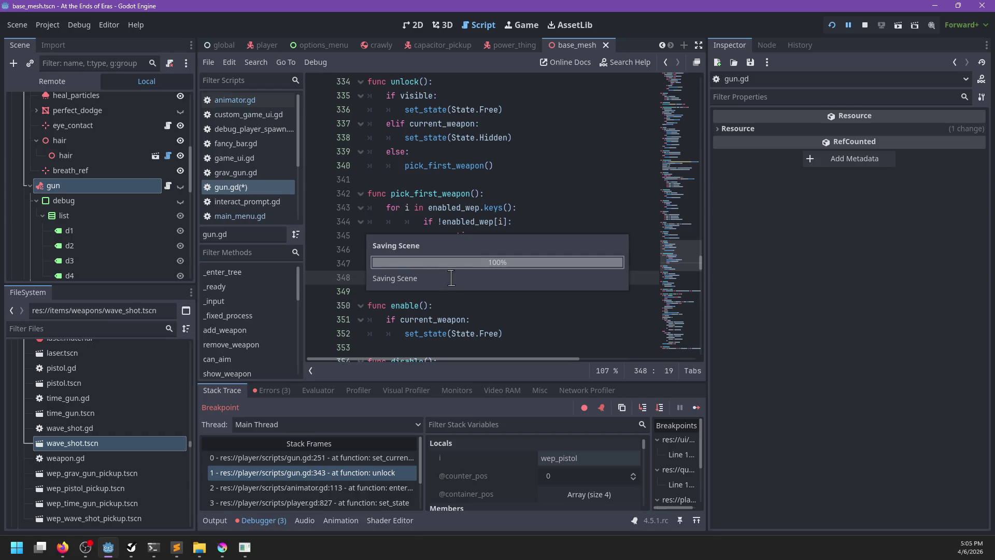
{"action": "key", "text": "shift+Up"}
{"action": "key", "text": "shift+Up"}
{"action": "key", "text": "shift+Up"}
{"action": "key", "text": "shift+Home"}
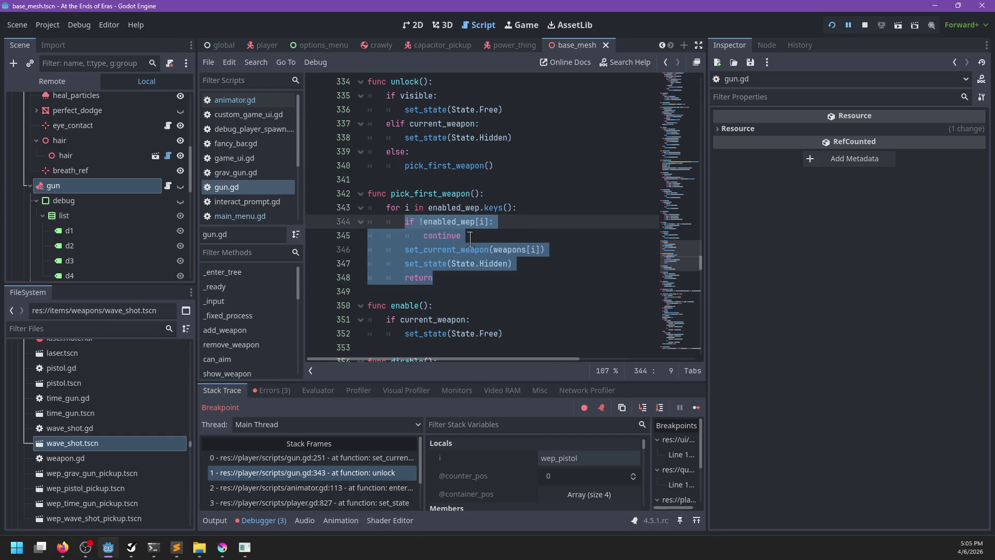
{"action": "key", "text": "ctrl+s"}
In player.gd, find the player/weapon check in _ready and start a new var line below it.
{"action": "scroll", "coordinate": [262, 192], "scroll_direction": "down", "scroll_amount": 3}
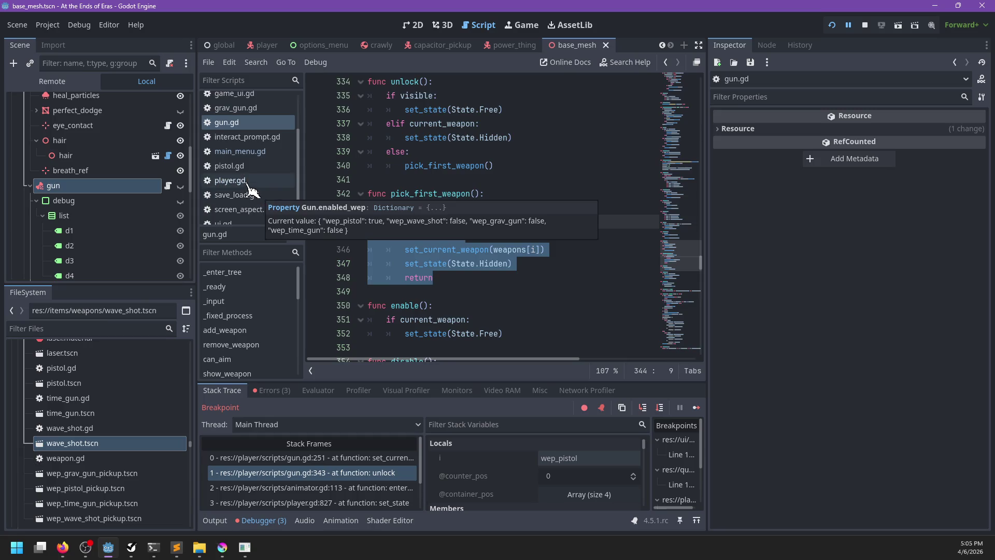
{"action": "left_click", "coordinate": [249, 182]}
{"action": "key", "text": "ctrl+f"}
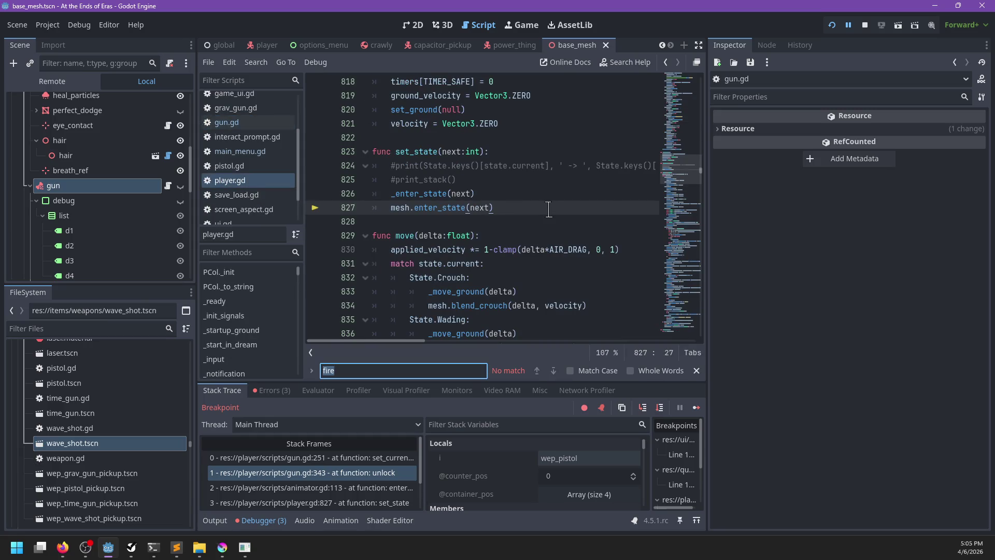
{"action": "type", "text": "player/weapon"}
{"action": "key", "text": "Escape"}
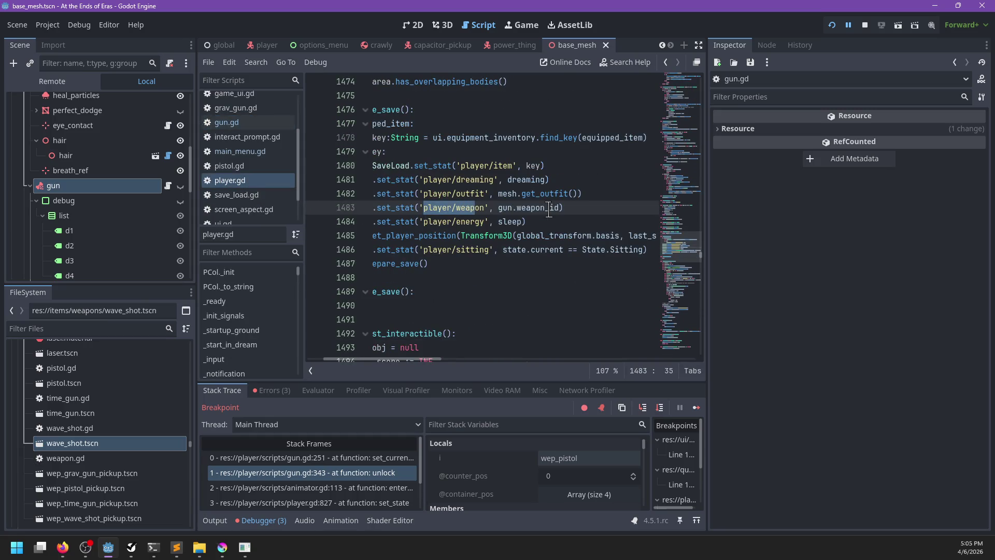
{"action": "key", "text": "ctrl+f"}
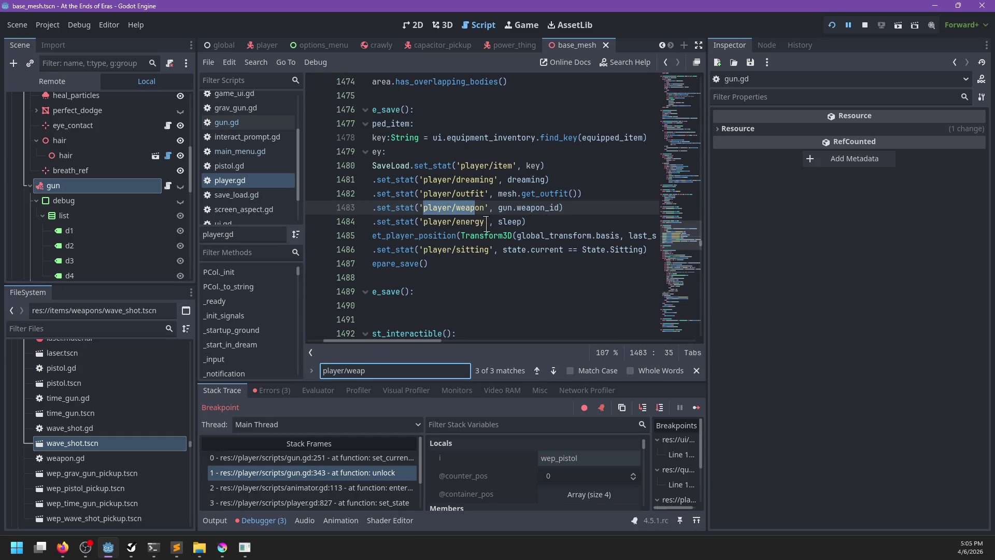
{"action": "key", "text": "Return"}
{"action": "key", "text": "Escape"}
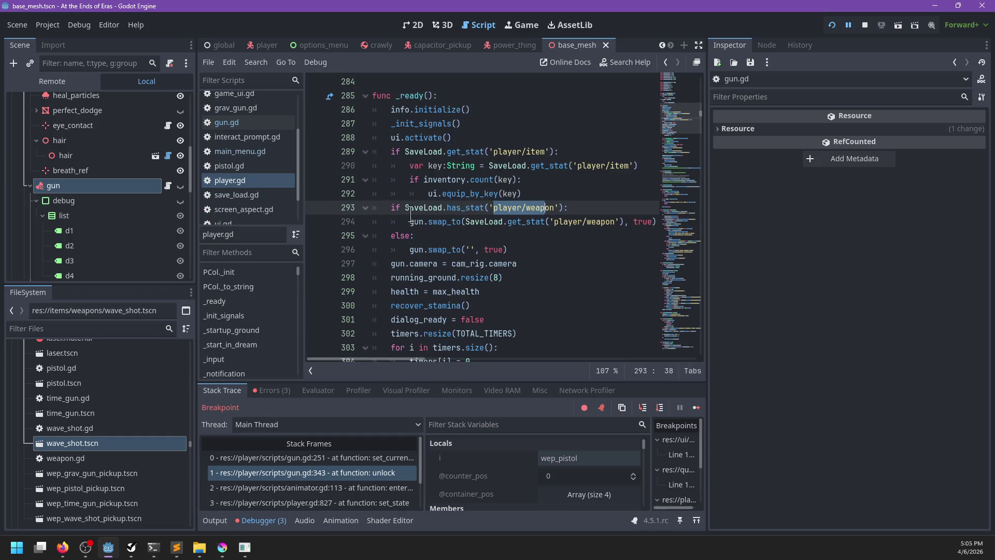
{"action": "left_click", "coordinate": [582, 206]}
{"action": "key", "text": "Return"}
{"action": "type", "text": "var w :="}
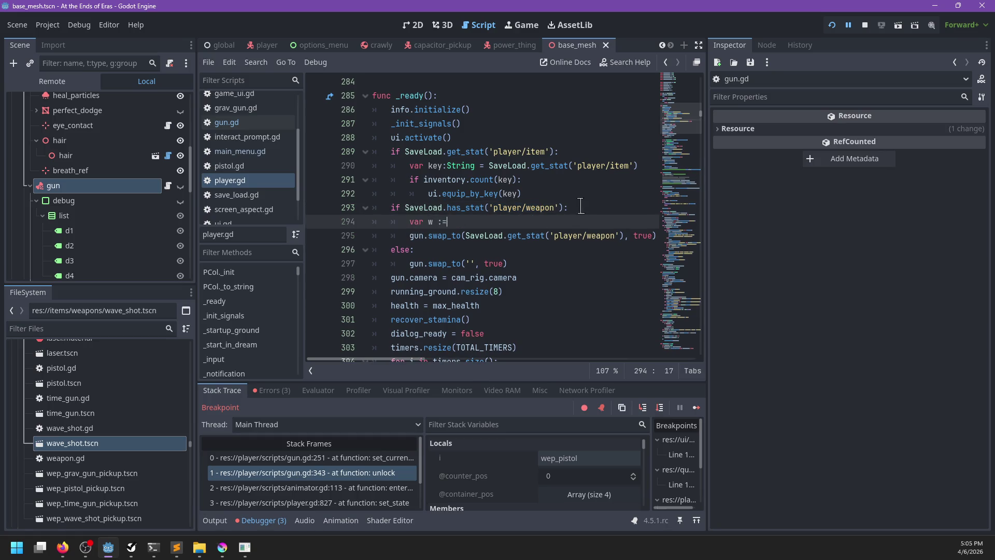
Declare var w from SaveLoad.get_stat('player/weapon') above the if, and test w instead of has_stat.
{"action": "left_click_drag", "start_coordinate": [465, 235], "coordinate": [631, 237]}
{"action": "key", "text": "ctrl+x"}
{"action": "left_click", "coordinate": [450, 222]}
{"action": "key", "text": "ctrl+v"}
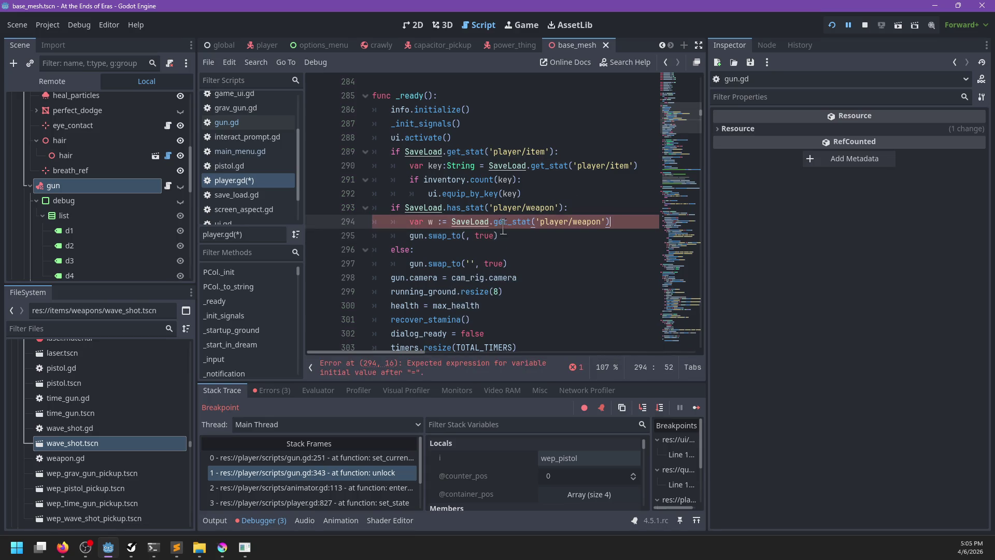
{"action": "left_click_drag", "start_coordinate": [410, 222], "coordinate": [611, 222]}
{"action": "key", "text": "ctrl+x"}
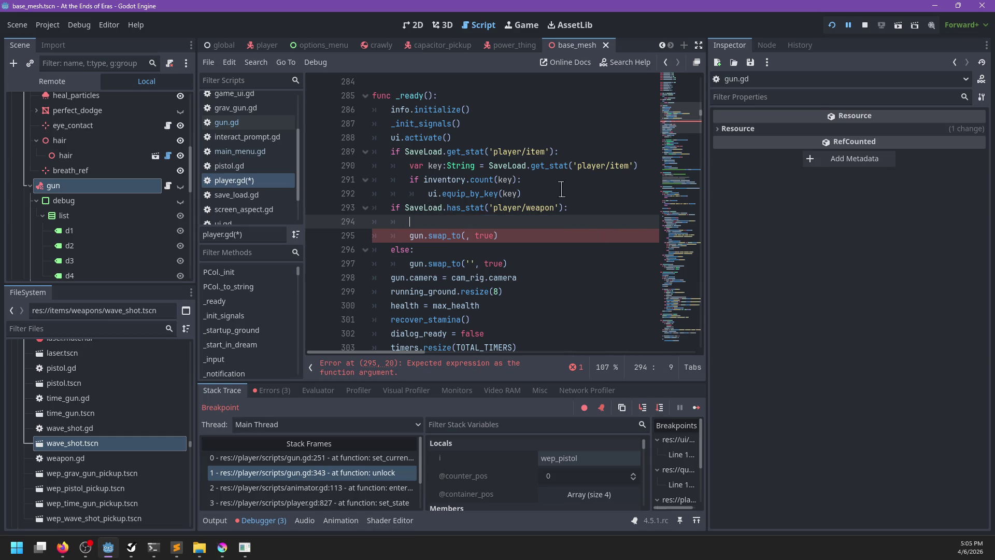
{"action": "left_click", "coordinate": [561, 190]}
{"action": "key", "text": "Return"}
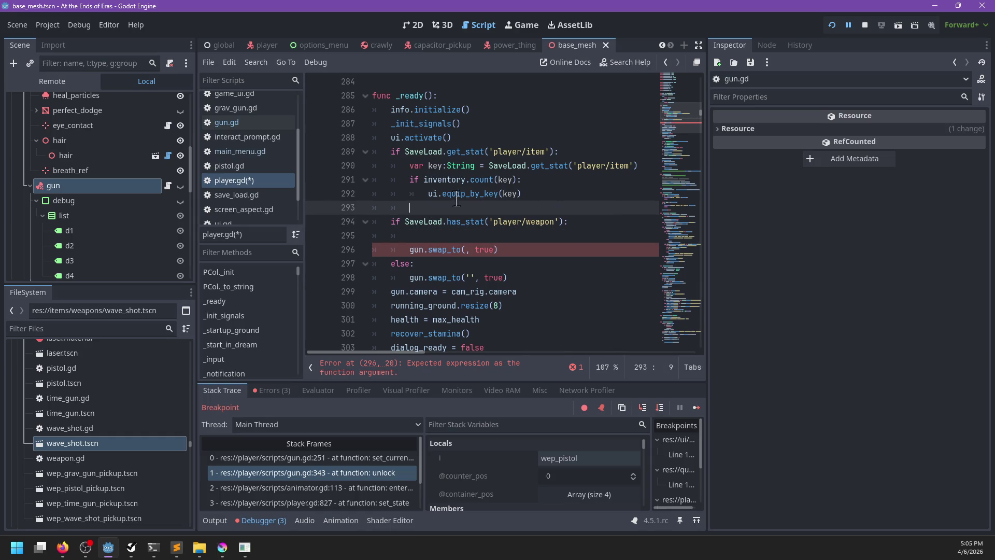
{"action": "left_click", "coordinate": [393, 207], "text": "shift"}
{"action": "key", "text": "ctrl+v"}
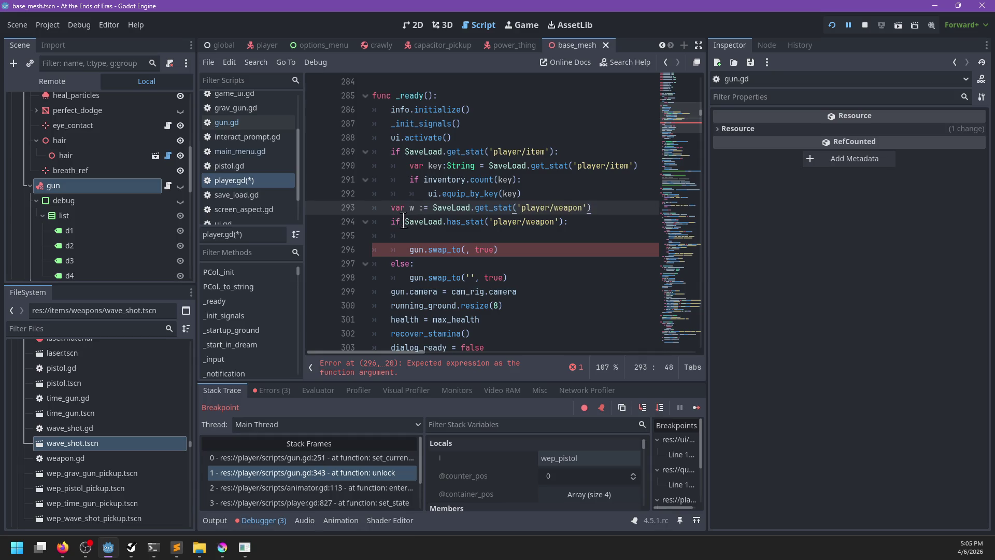
{"action": "left_click_drag", "start_coordinate": [404, 222], "coordinate": [566, 222]}
{"action": "type", "text": "w:"}
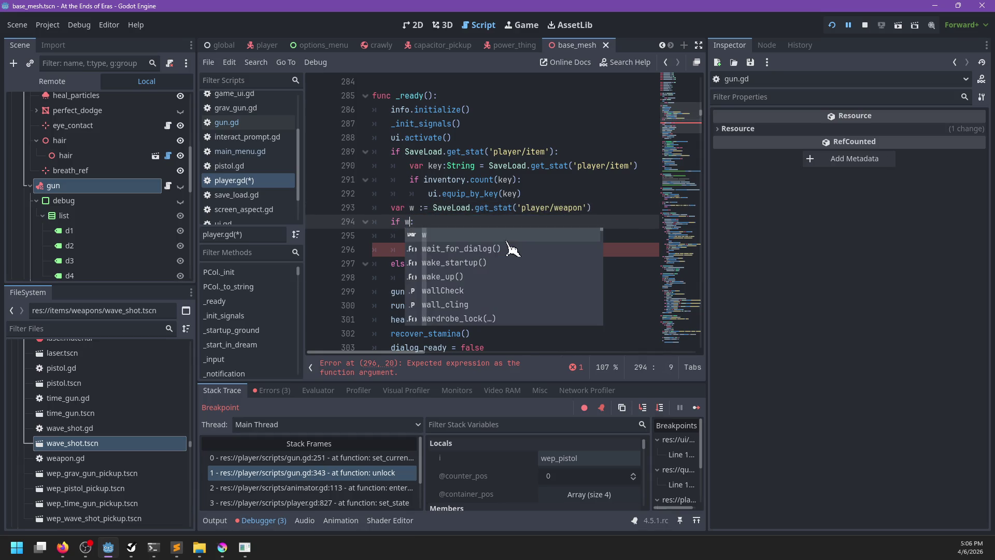
{"action": "key", "text": "Escape"}
Pass w to swap_to, call pick_first_weapon() in the else branch, make w untyped, and save.
{"action": "left_click", "coordinate": [465, 250]}
{"action": "type", "text": "w"}
{"action": "left_click", "coordinate": [461, 236]}
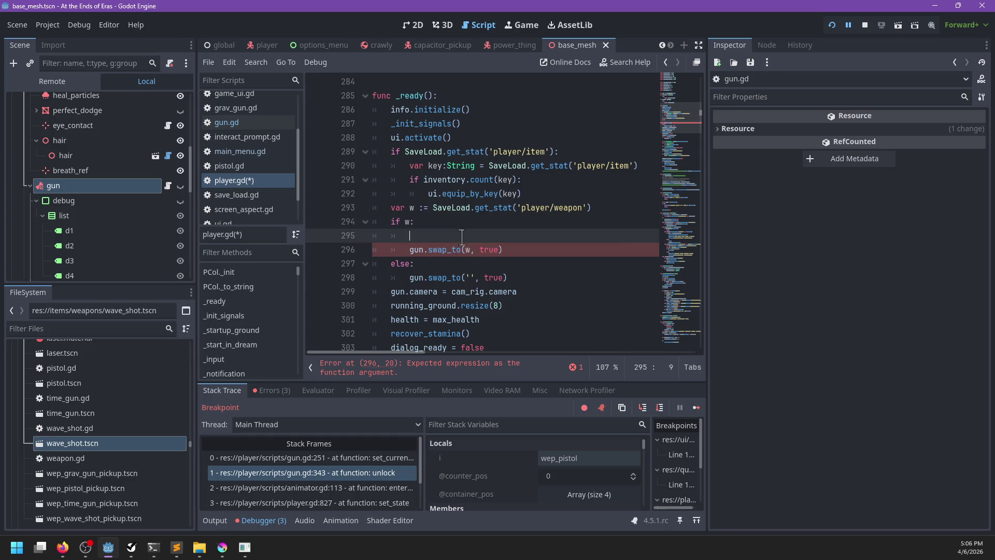
{"action": "key", "text": "ctrl+shift+k"}
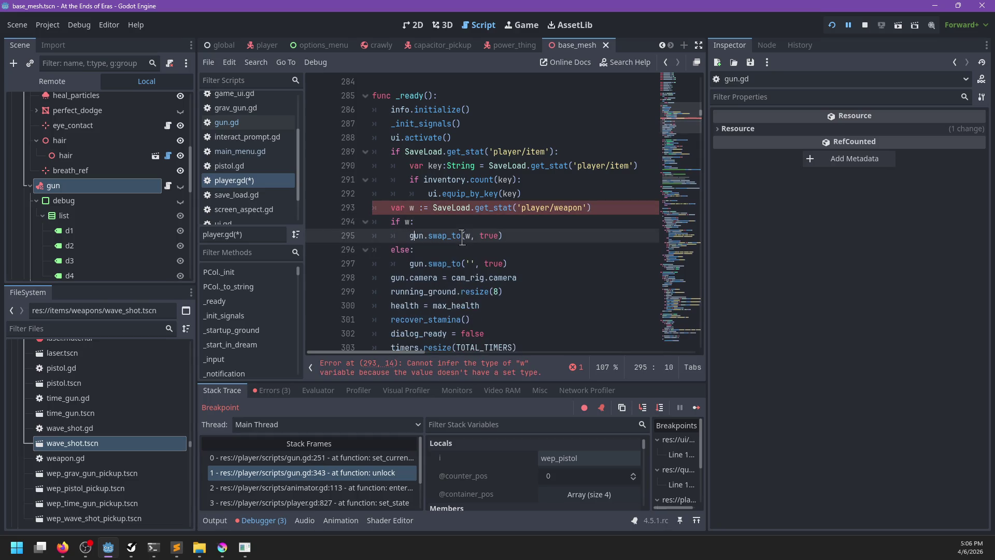
{"action": "key", "text": "Down"}
{"action": "key", "text": "Down"}
{"action": "key", "text": "ctrl+shift+Left"}
{"action": "key", "text": "ctrl+shift+Left"}
{"action": "key", "text": "ctrl+shift+Left"}
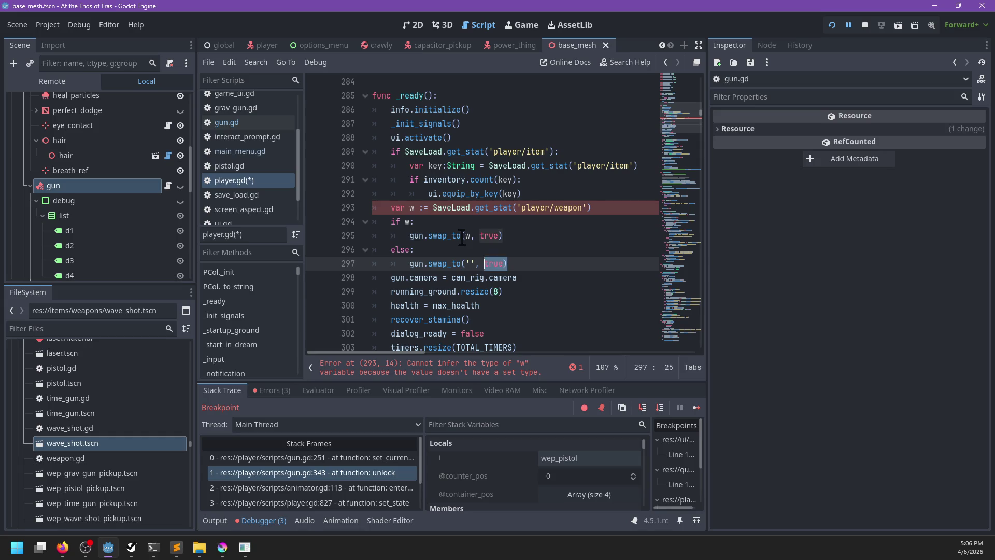
{"action": "key", "text": "ctrl+shift+Right"}
{"action": "key", "text": "ctrl+shift+Right"}
{"action": "key", "text": "ctrl+shift+Left"}
{"action": "type", "text": "["}
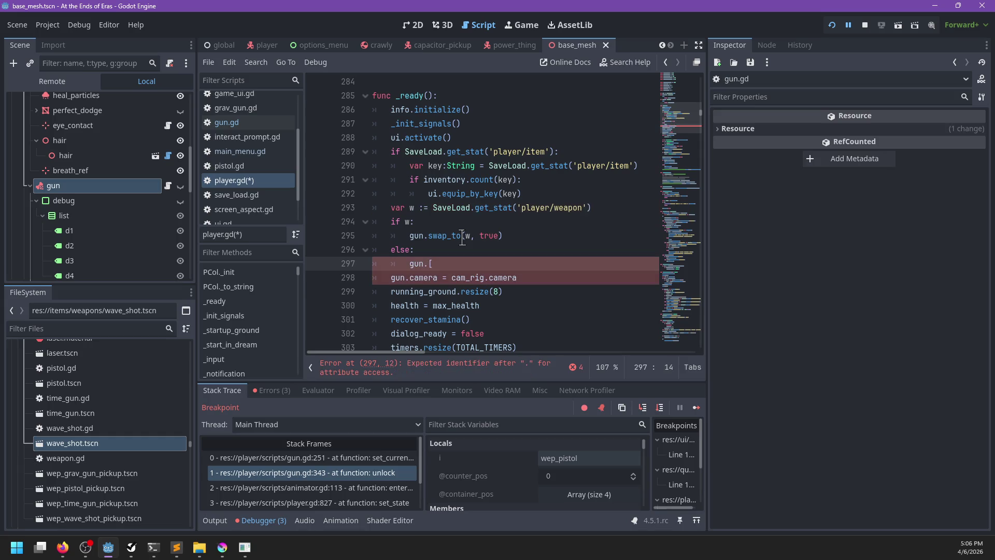
{"action": "type", "text": "ick_fist"}
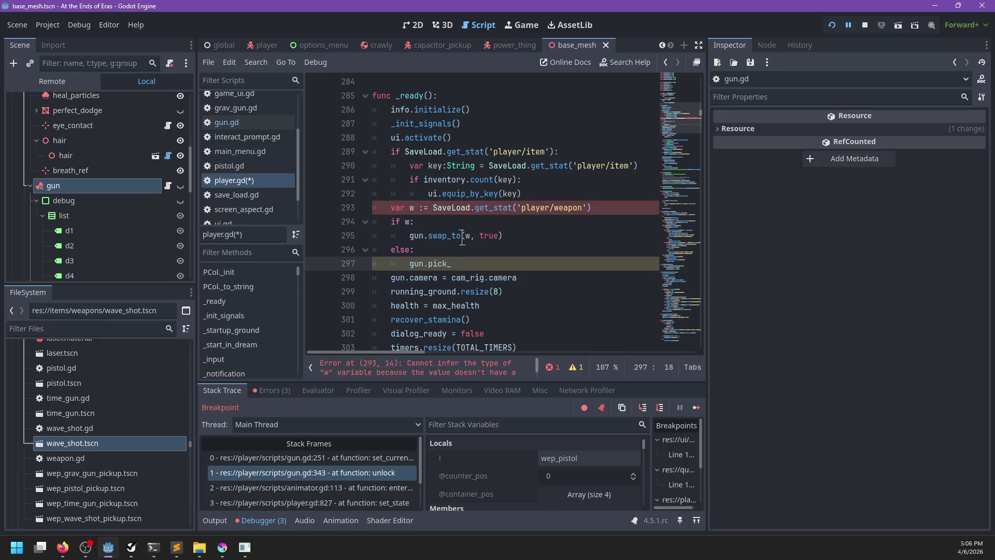
{"action": "key", "text": "BackSpace"}
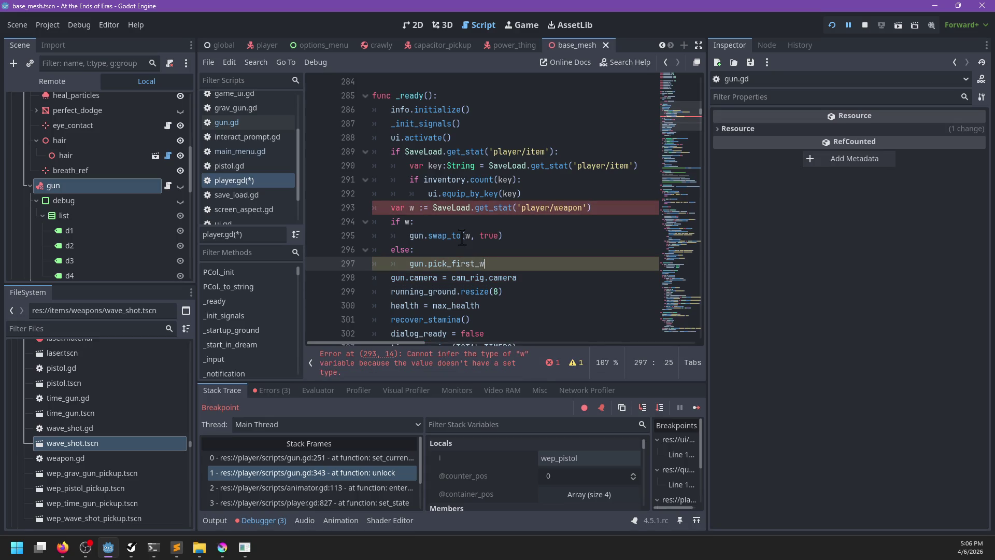
{"action": "type", "text": "()"}
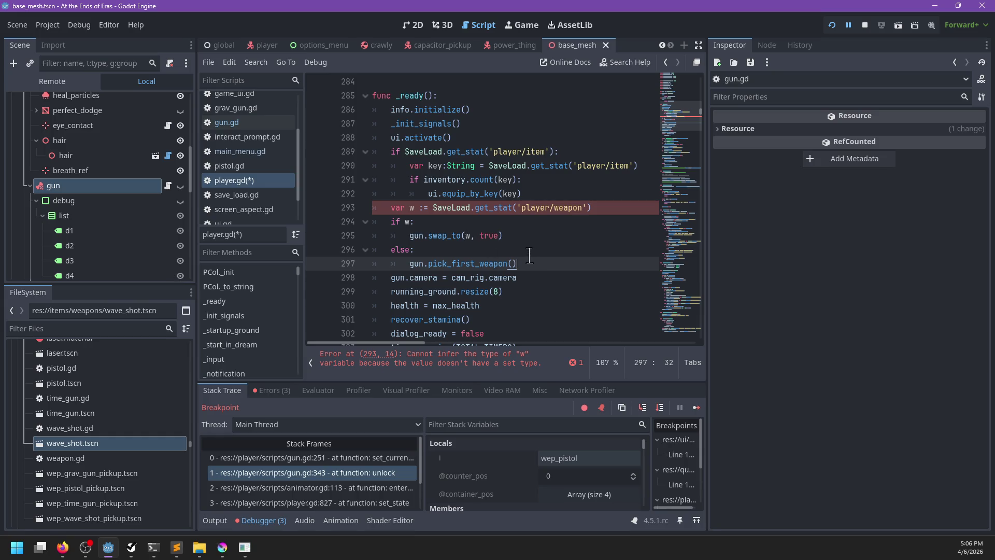
{"action": "left_click", "coordinate": [425, 208]}
{"action": "key", "text": "BackSpace"}
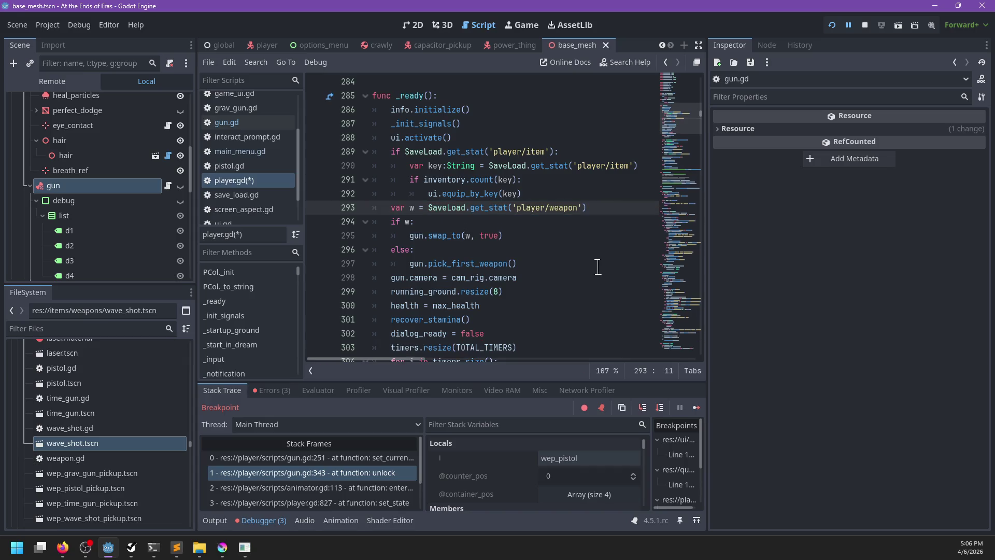
{"action": "key", "text": "ctrl+s"}
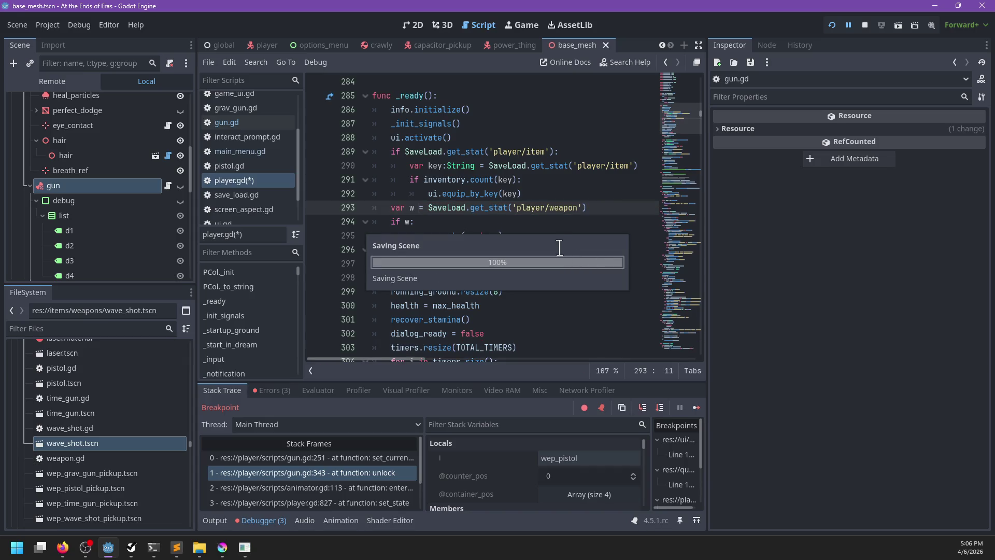
Run the game, remove the line 251 breakpoint, and resume execution.
{"action": "key", "text": "F5"}
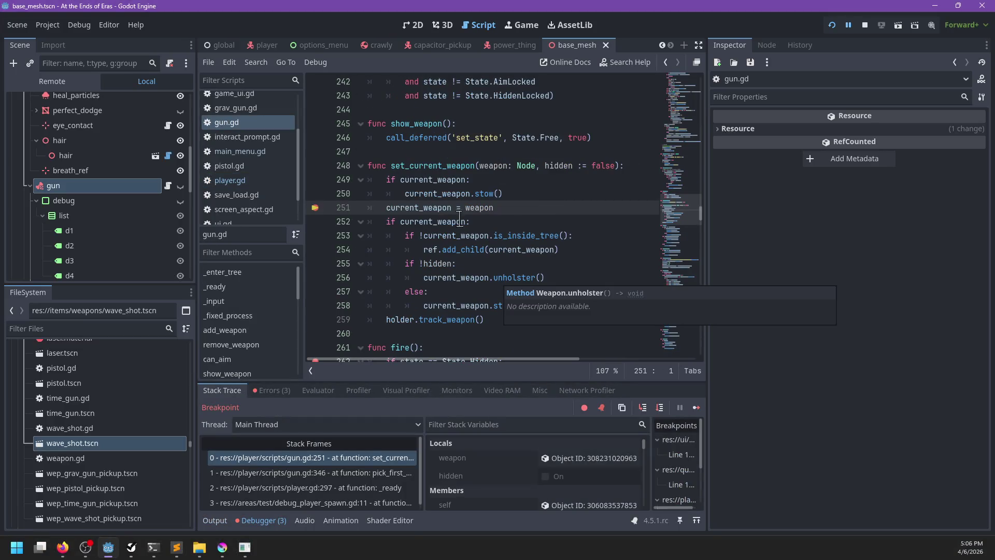
{"action": "left_click", "coordinate": [315, 208]}
{"action": "key", "text": "F12"}
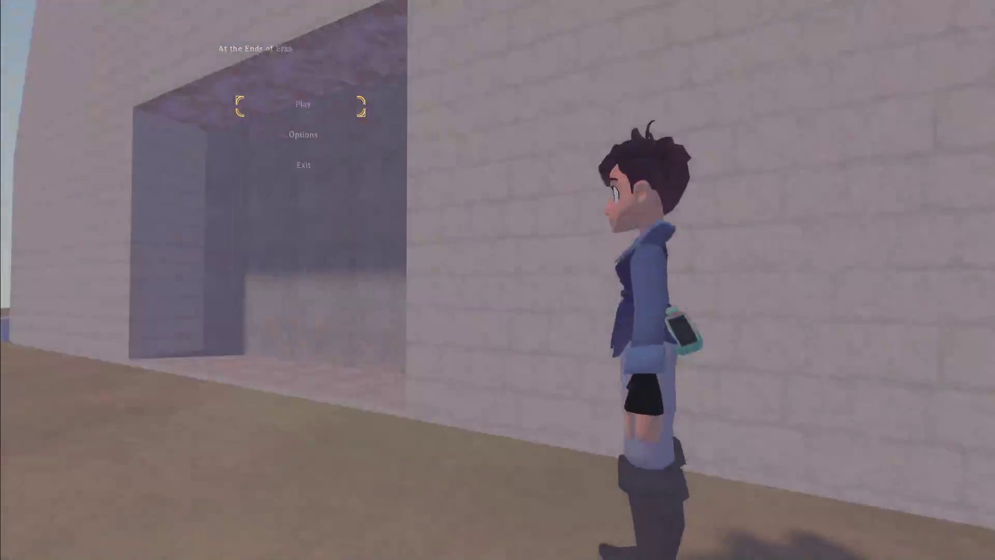
Run forward and fire the pistol, continue past the fire() breakpoint, then close the game.
{"action": "key", "text": "w"}
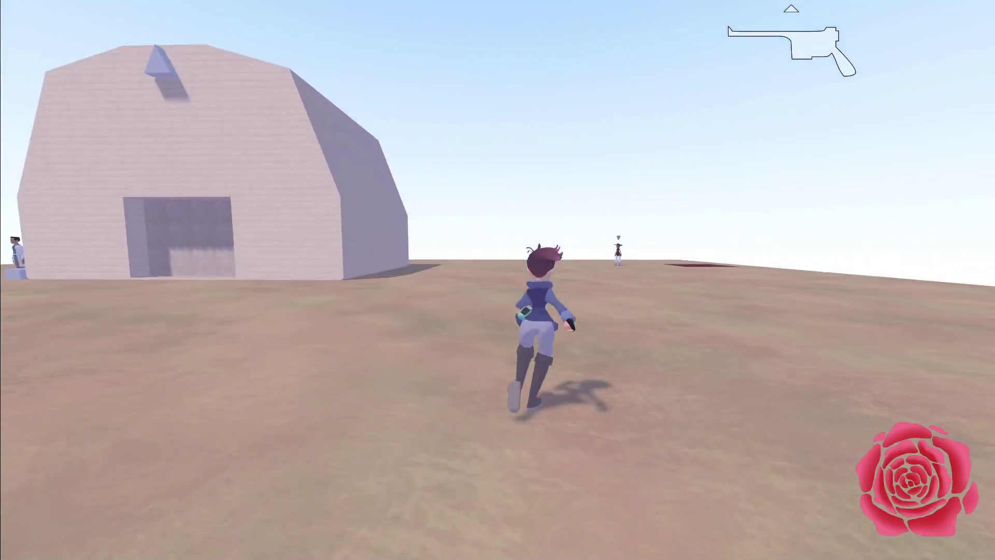
{"action": "left_click", "coordinate": [498, 278]}
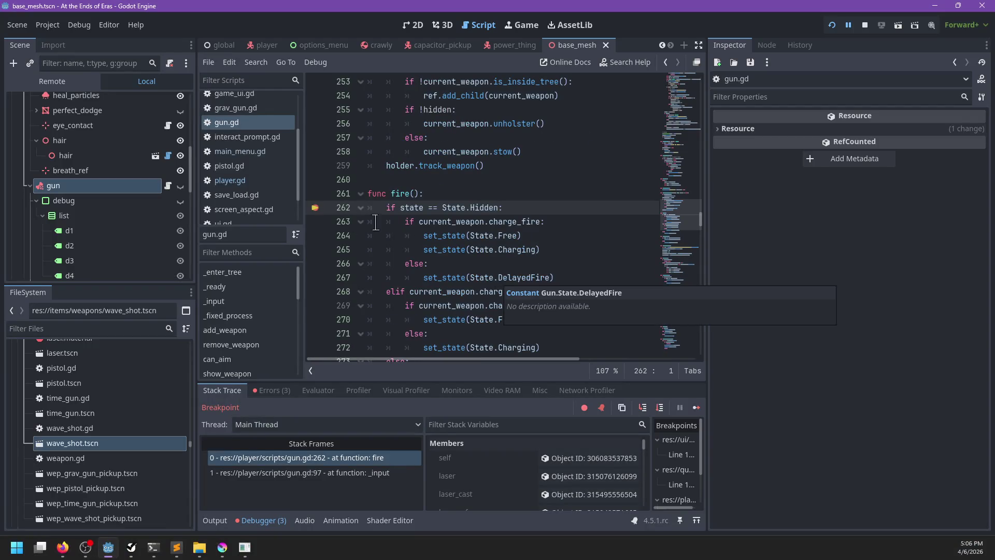
{"action": "key", "text": "F12"}
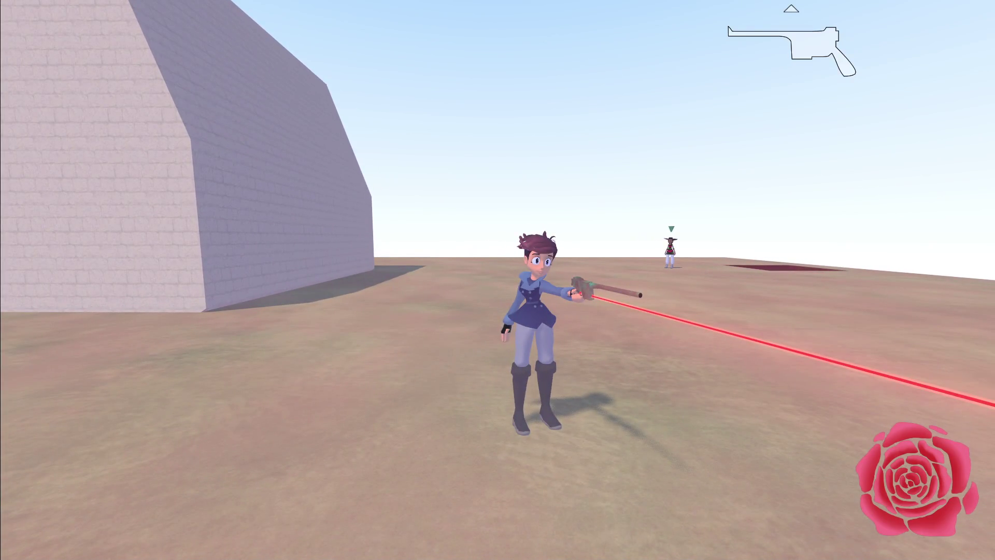
{"action": "key", "text": "alt+F4"}
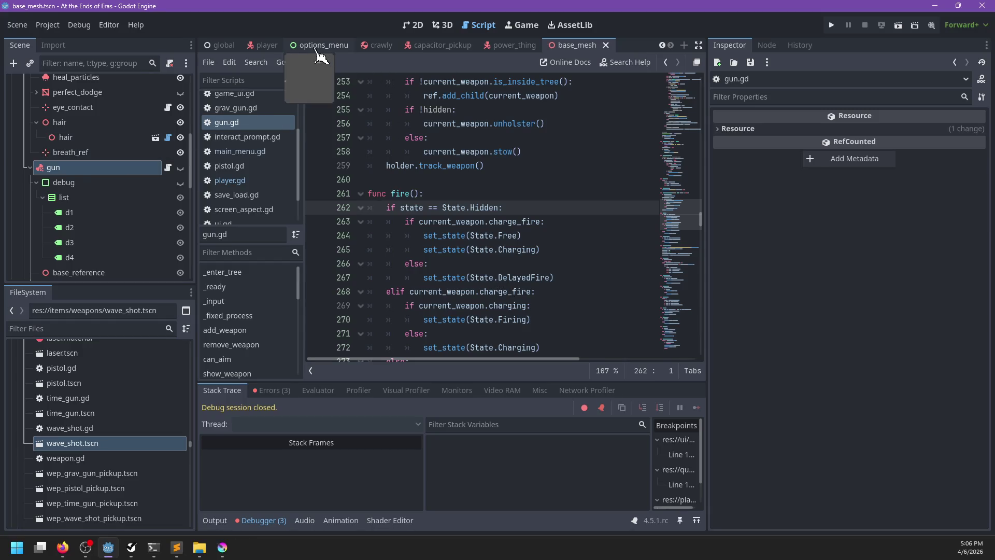
Switch to the player scene in the 2D view and select the gun-icon weapon node.
{"action": "left_click", "coordinate": [263, 45]}
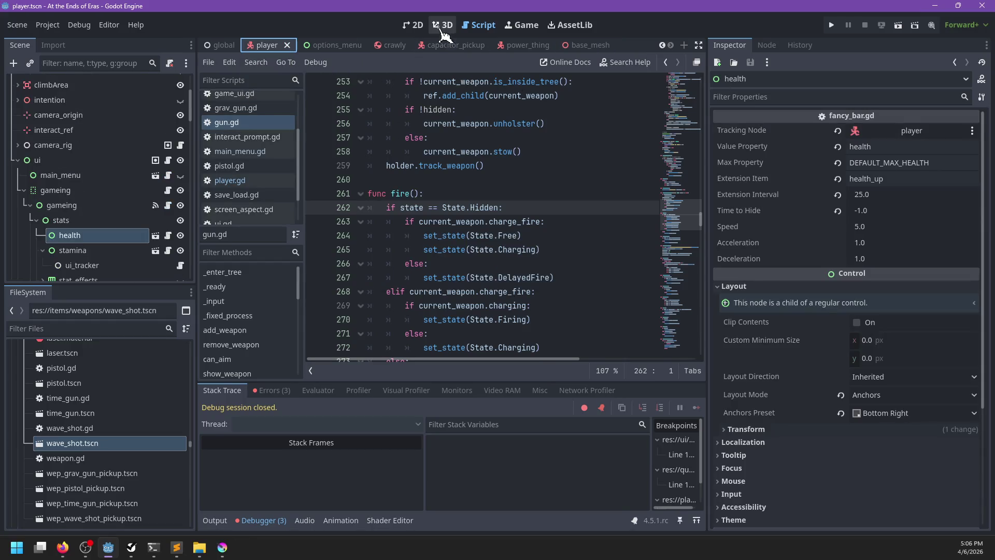
{"action": "left_click", "coordinate": [443, 31]}
{"action": "left_click", "coordinate": [414, 26]}
{"action": "left_click", "coordinate": [565, 155]}
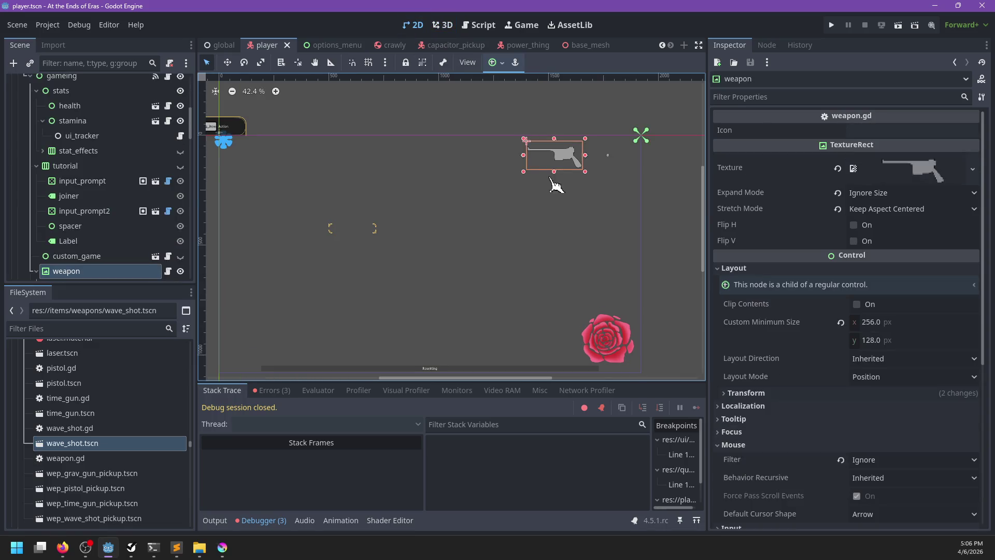
{"action": "scroll", "coordinate": [57, 194], "scroll_direction": "down", "scroll_amount": 3}
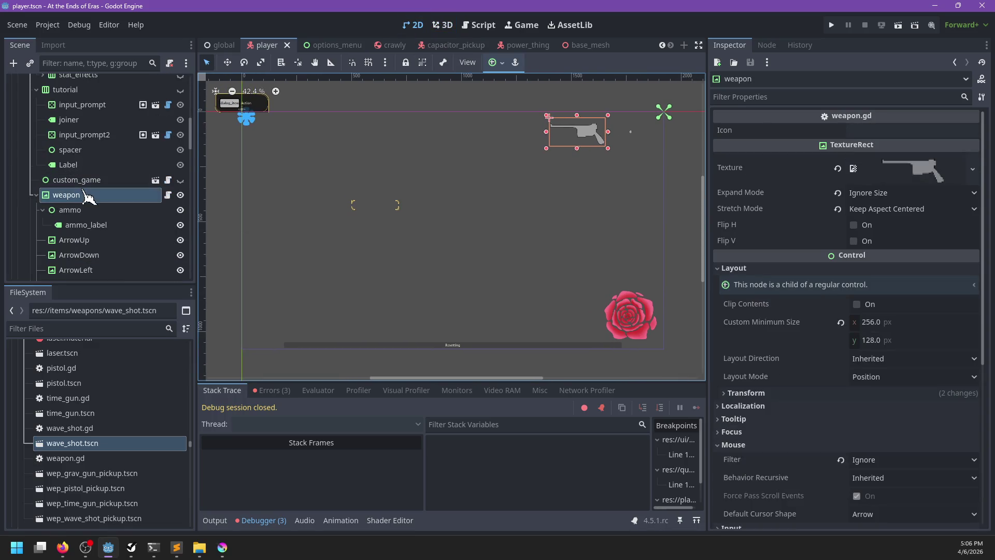
Collapse the weapon, tutorial, equipment and sleep_popup nodes, then compare the equipment and weapon nodes.
{"action": "left_click", "coordinate": [52, 199]}
{"action": "left_click", "coordinate": [36, 195]}
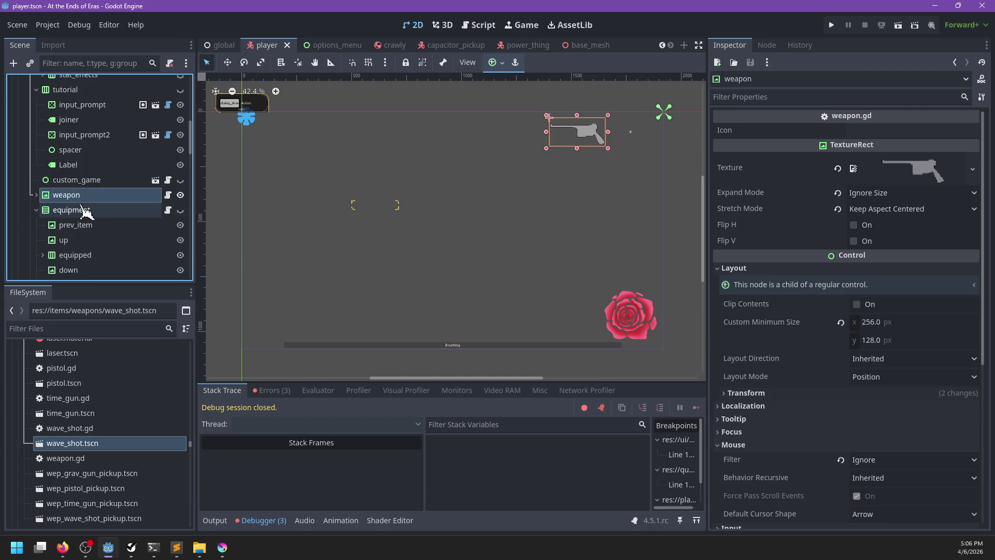
{"action": "scroll", "coordinate": [82, 207], "scroll_direction": "up", "scroll_amount": 5}
{"action": "left_click", "coordinate": [36, 242]}
{"action": "scroll", "coordinate": [78, 228], "scroll_direction": "down", "scroll_amount": 3}
{"action": "left_click", "coordinate": [36, 211]}
{"action": "scroll", "coordinate": [36, 210], "scroll_direction": "down", "scroll_amount": 2}
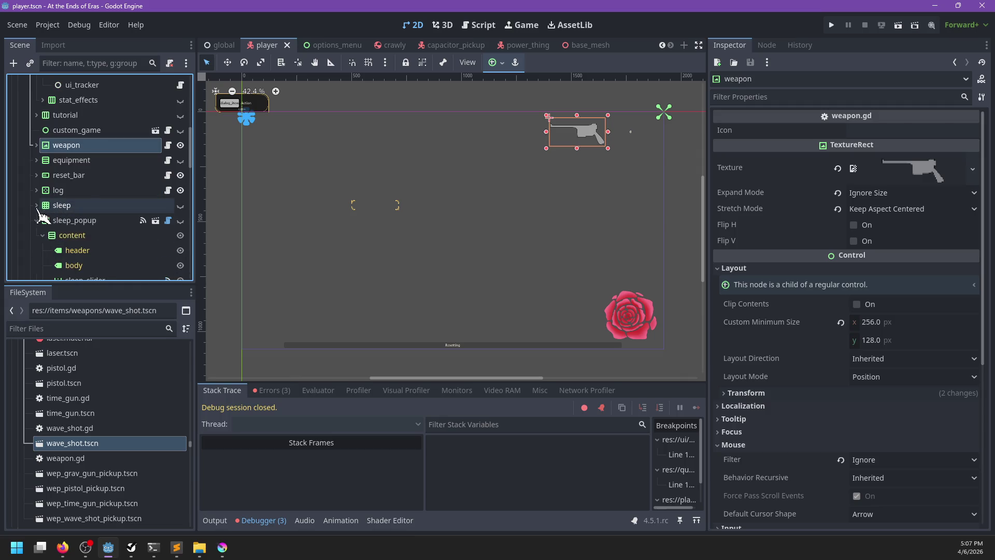
{"action": "left_click", "coordinate": [37, 221]}
{"action": "scroll", "coordinate": [91, 230], "scroll_direction": "up", "scroll_amount": 2}
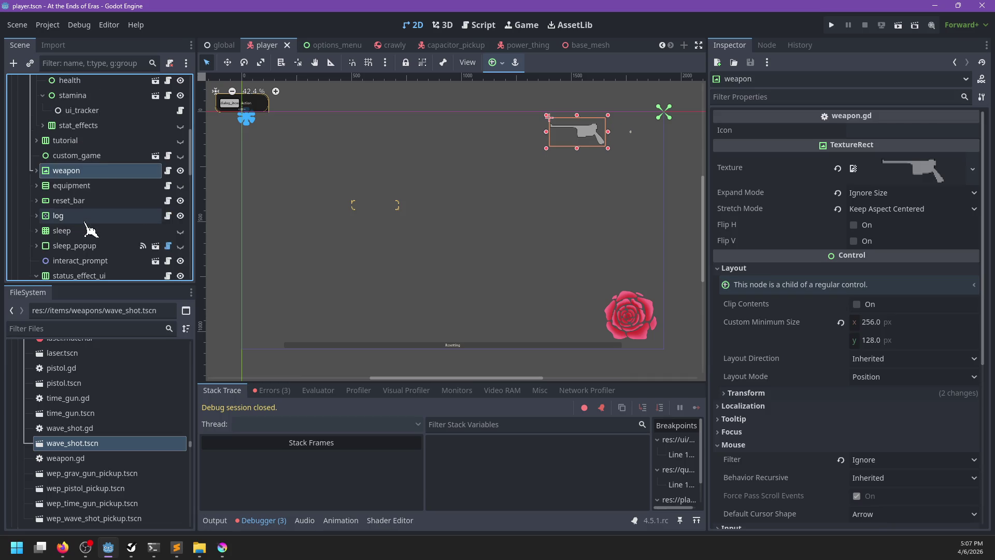
{"action": "left_click", "coordinate": [72, 185]}
{"action": "left_click", "coordinate": [67, 170]}
Collapse the stats node and open the second gameing node's game_ui.gd script.
{"action": "scroll", "coordinate": [77, 188], "scroll_direction": "up", "scroll_amount": 3}
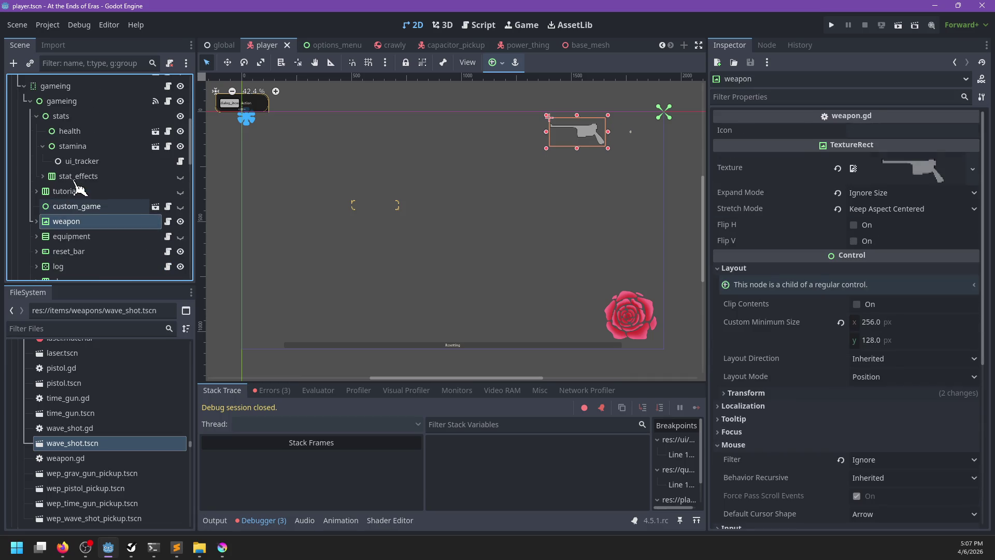
{"action": "scroll", "coordinate": [68, 176], "scroll_direction": "up", "scroll_amount": 2}
{"action": "left_click", "coordinate": [36, 141]}
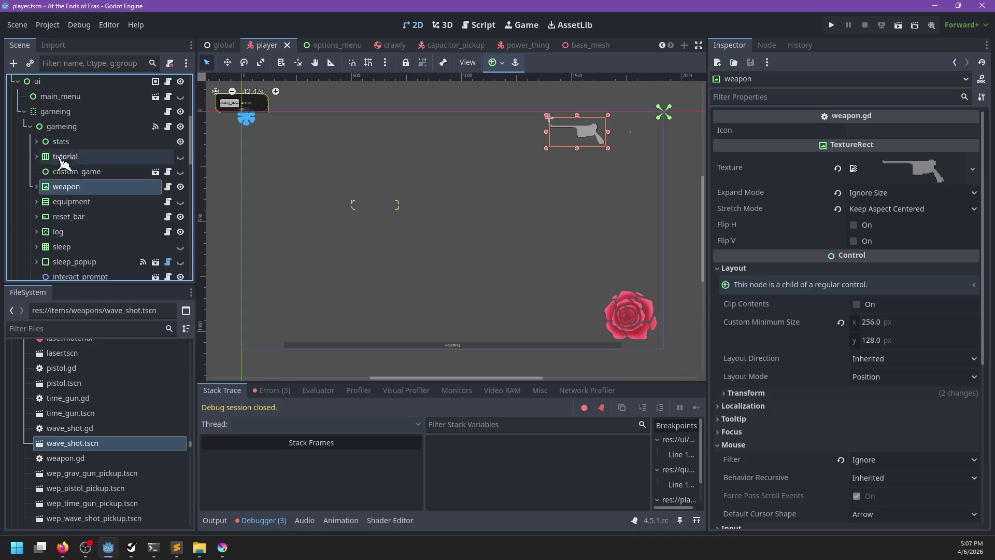
{"action": "left_click", "coordinate": [61, 127]}
{"action": "left_click", "coordinate": [155, 127]}
{"action": "scroll", "coordinate": [534, 174], "scroll_direction": "up", "scroll_amount": 15}
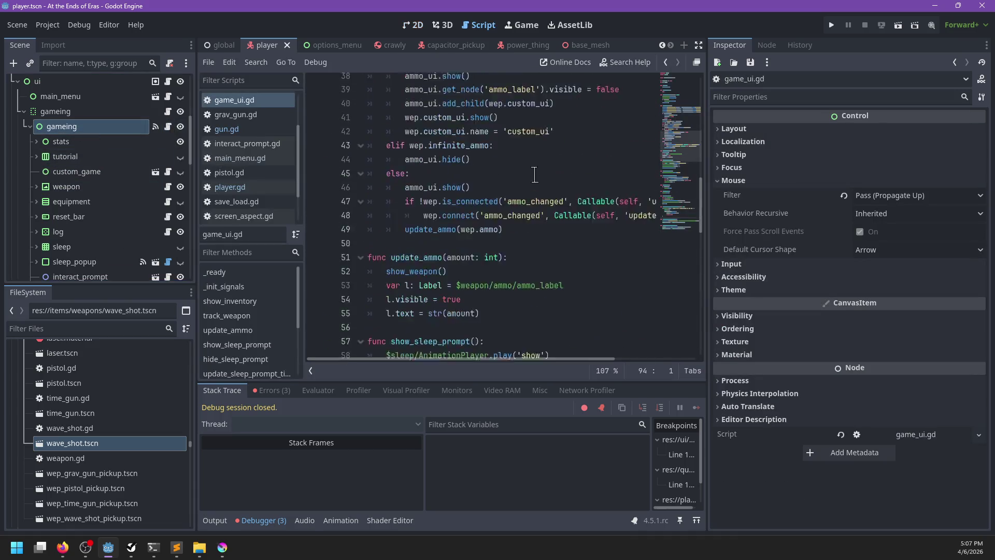
Make room for new variables on the blank lines below the signal in game_ui.gd.
{"action": "scroll", "coordinate": [535, 174], "scroll_direction": "up", "scroll_amount": 12}
{"action": "scroll", "coordinate": [534, 174], "scroll_direction": "down", "scroll_amount": 4}
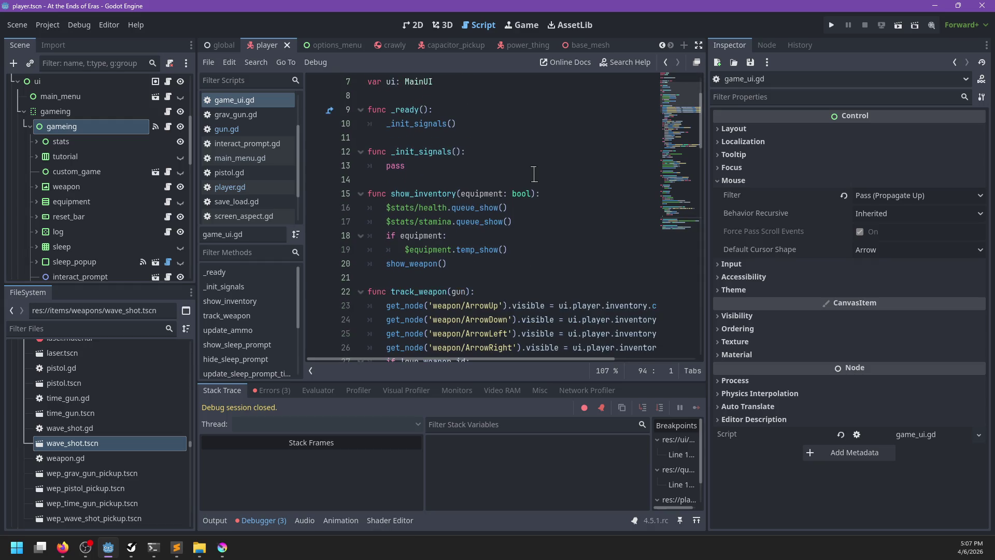
{"action": "scroll", "coordinate": [534, 175], "scroll_direction": "up", "scroll_amount": 4}
{"action": "left_click", "coordinate": [531, 149]}
{"action": "left_click", "coordinate": [527, 132]}
{"action": "key", "text": "Return"}
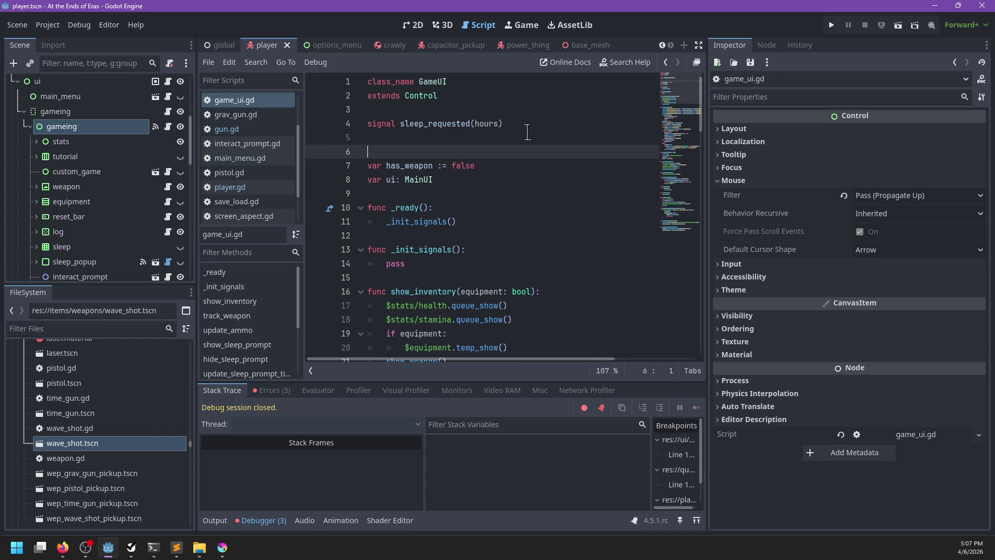
{"action": "key", "text": "Up"}
{"action": "key", "text": "Return"}
{"action": "type", "text": "@export var weapon_ui:"}
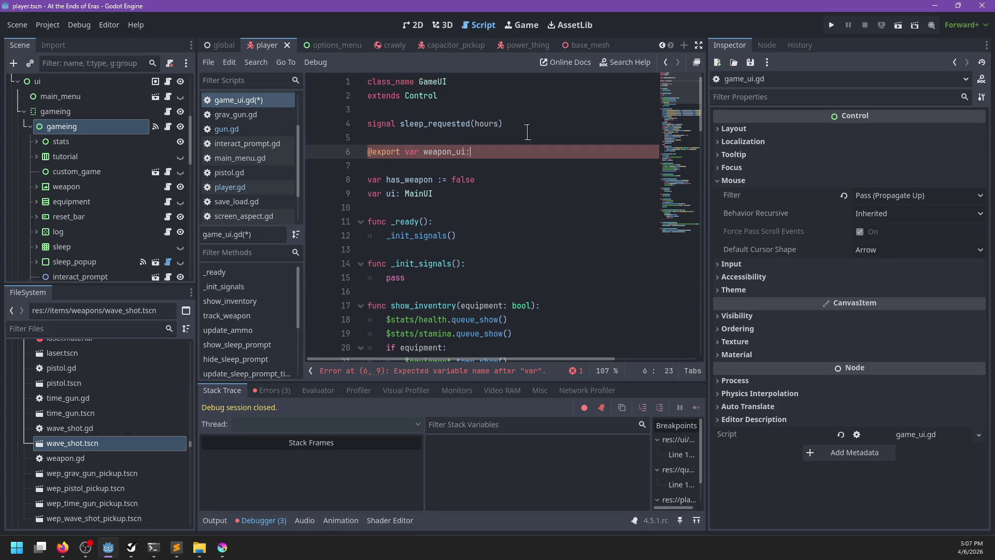
{"action": "key", "text": "BackSpace"}
{"action": "key", "text": "BackSpace"}
{"action": "type", "text": "Contr"}
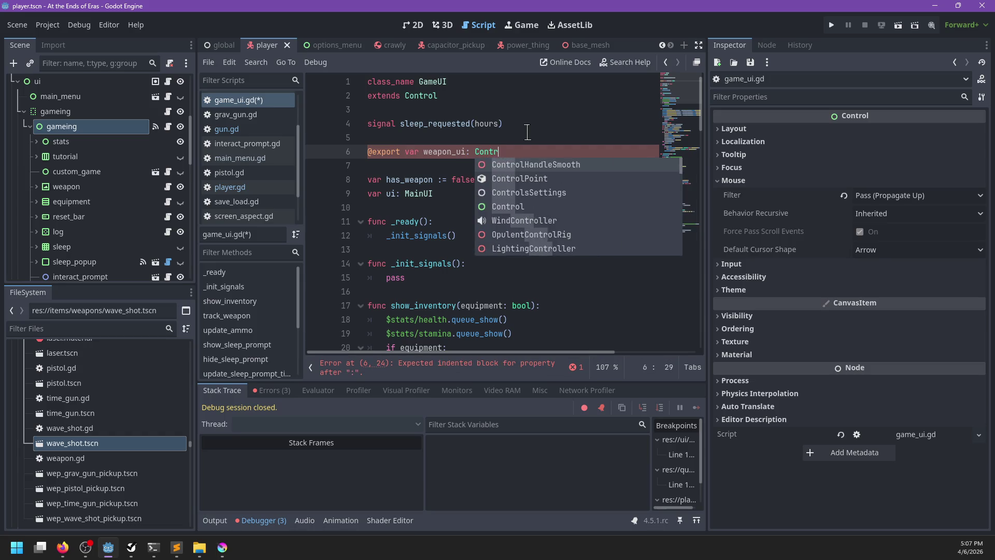
{"action": "key", "text": "Return"}
{"action": "type", "text": "H"}
{"action": "key", "text": "Return"}
{"action": "key", "text": "ctrl+z"}
{"action": "key", "text": "Return"}
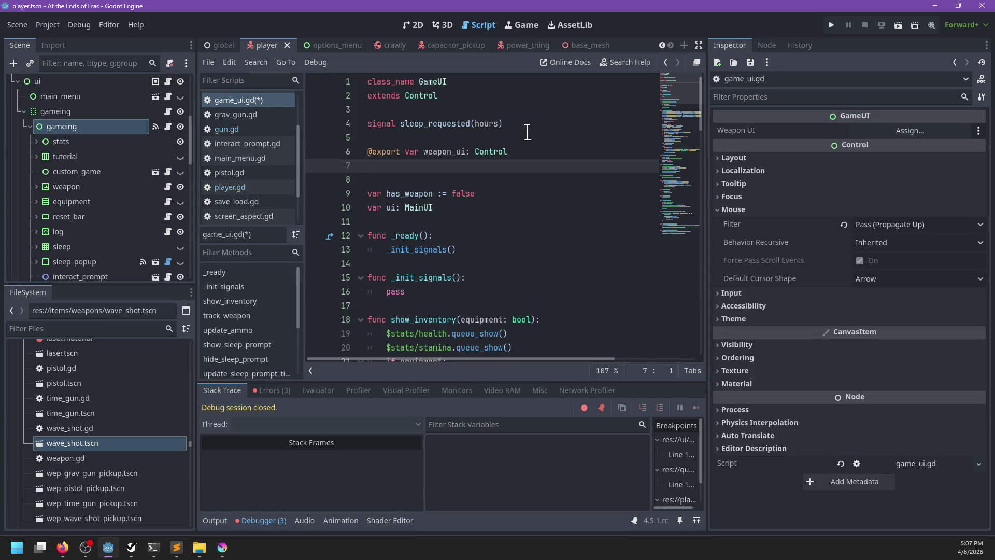
{"action": "type", "text": "eqwui"}
{"action": "key", "text": "BackSpace"}
{"action": "type", "text": "ment_ui:"}
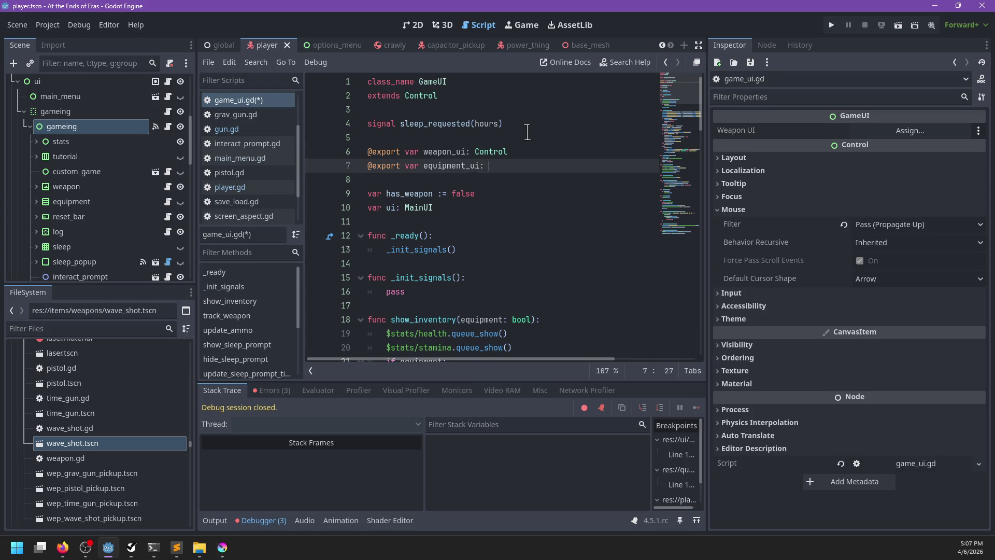
{"action": "type", "text": "l"}
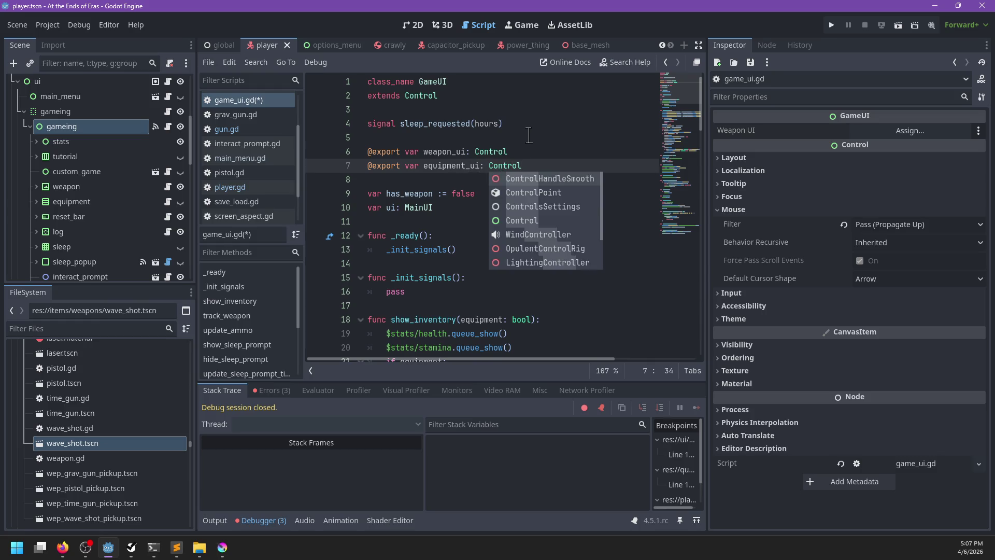
{"action": "left_click", "coordinate": [530, 166]}
{"action": "key", "text": "ctrl+s"}
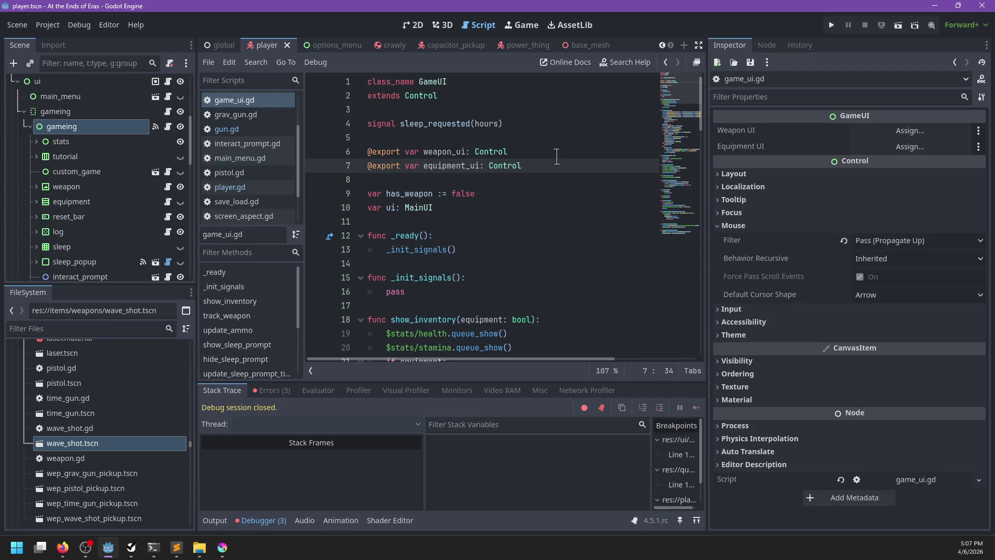
Replace $equipment with equipment_ui on line 22 in show_inventory.
{"action": "scroll", "coordinate": [557, 156], "scroll_direction": "down", "scroll_amount": 4}
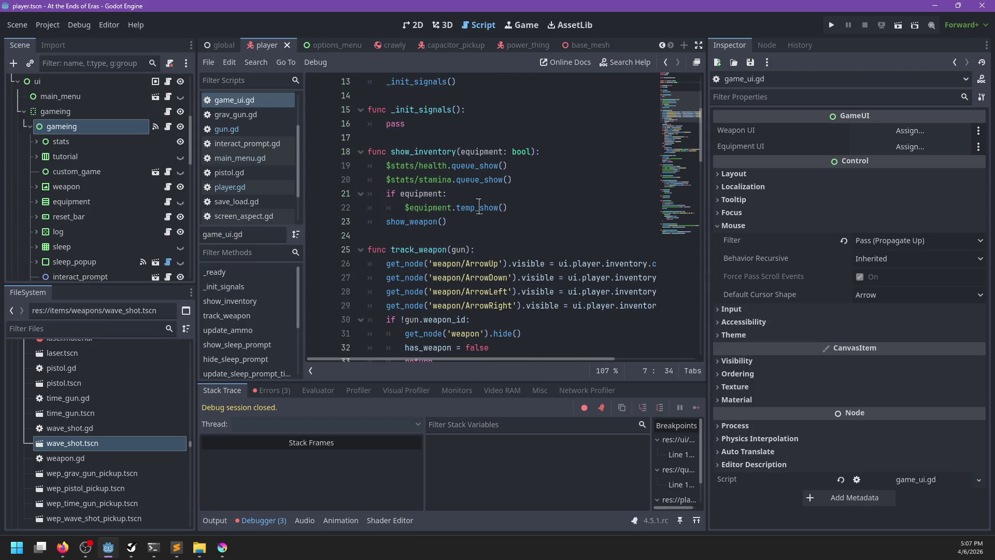
{"action": "left_click_drag", "start_coordinate": [454, 210], "coordinate": [406, 209]}
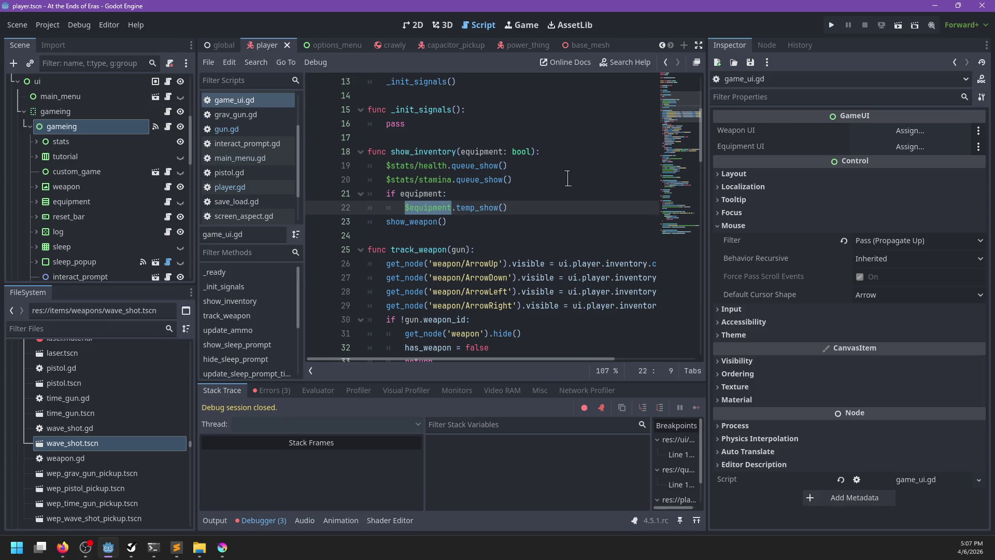
{"action": "type", "text": "equip"}
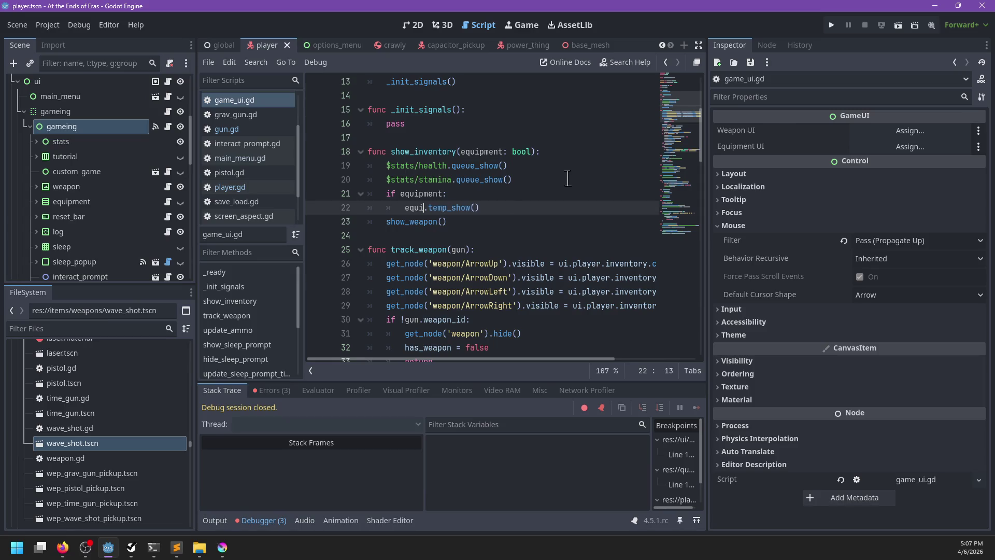
{"action": "key", "text": "Return"}
{"action": "scroll", "coordinate": [567, 179], "scroll_direction": "down", "scroll_amount": 15}
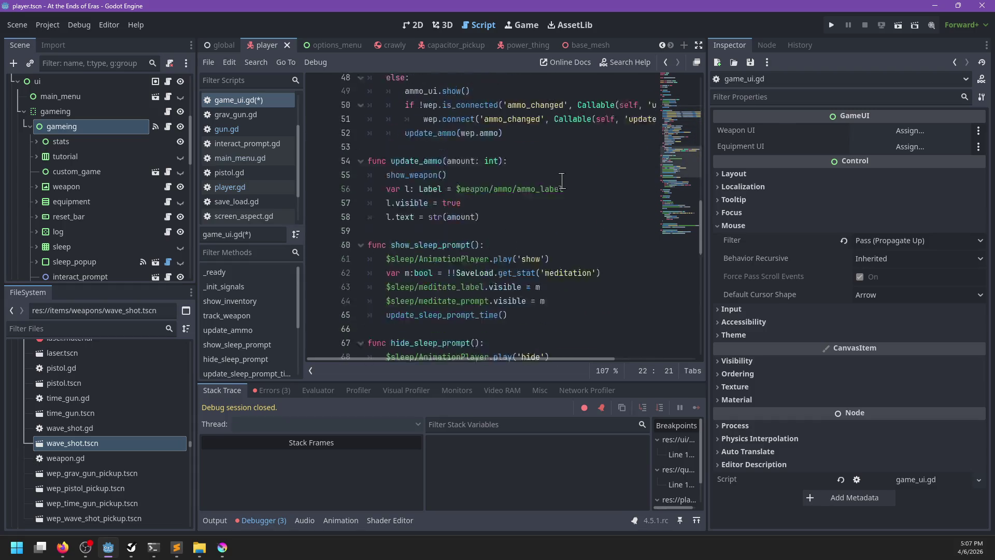
{"action": "scroll", "coordinate": [563, 180], "scroll_direction": "up", "scroll_amount": 3}
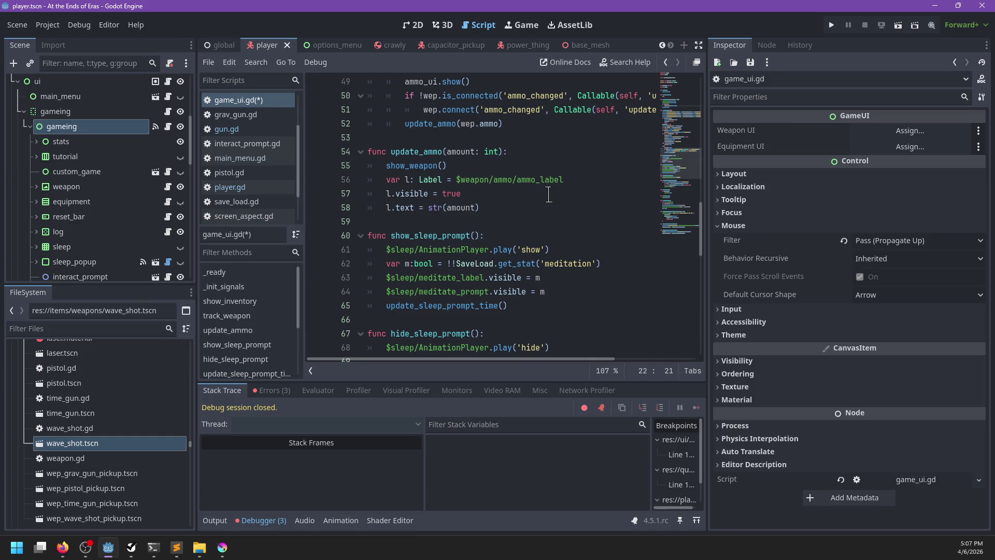
Rewrite lines 50–51 to call is_connected and connect on ammo_changed instead of passing the quoted signal name.
{"action": "scroll", "coordinate": [554, 180], "scroll_direction": "up", "scroll_amount": 1}
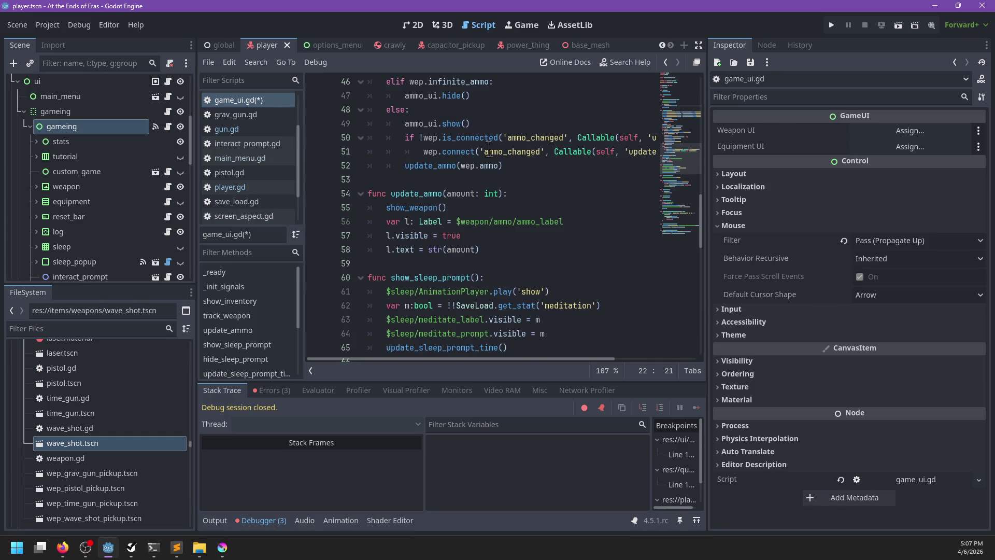
{"action": "double_click", "coordinate": [477, 137]}
{"action": "double_click", "coordinate": [527, 138]}
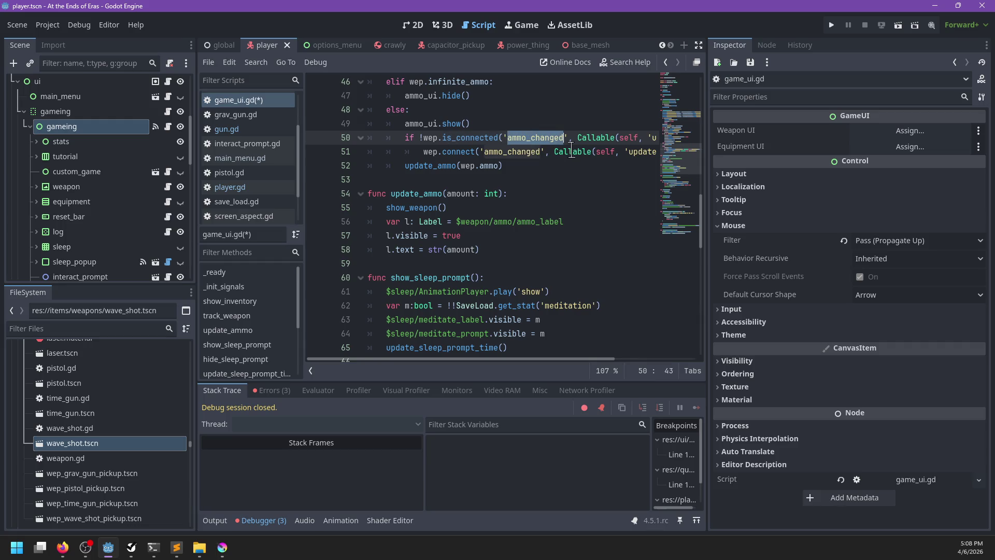
{"action": "key", "text": "ctrl+c"}
{"action": "key", "text": "ctrl+d"}
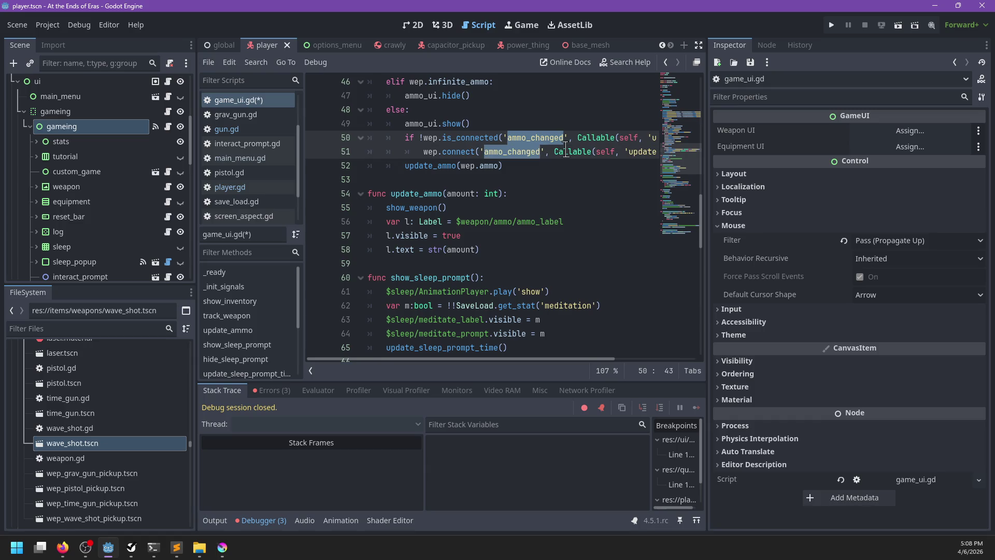
{"action": "key", "text": "BackSpace"}
{"action": "key", "text": "ctrl+shift+Left"}
{"action": "key", "text": "ctrl+shift+Left"}
{"action": "key", "text": "ctrl+shift+Left"}
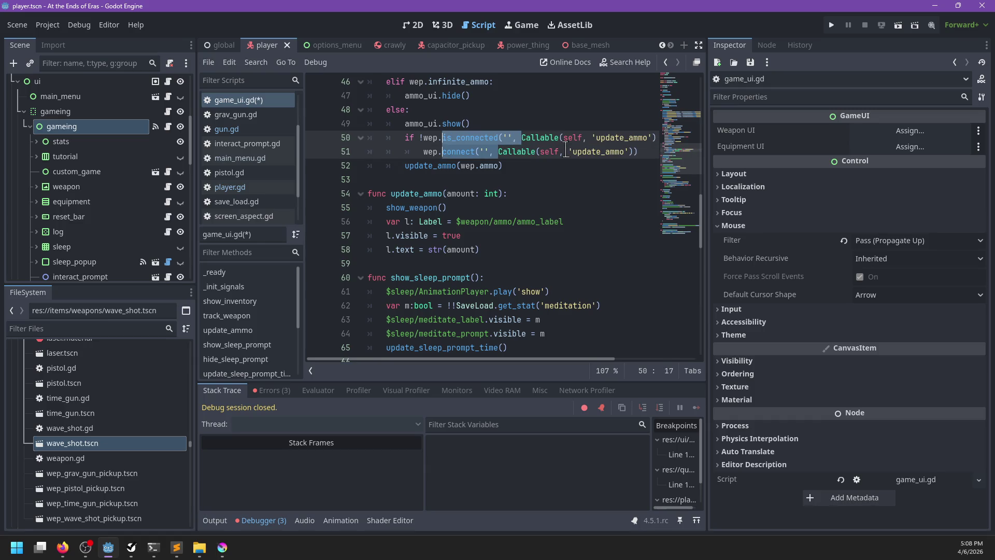
{"action": "key", "text": "Left"}
{"action": "key", "text": "ctrl+Right"}
{"action": "key", "text": "Delete"}
{"action": "key", "text": "Delete"}
{"action": "key", "text": "Delete"}
{"action": "key", "text": "ctrl+Left"}
{"action": "type", "text": "ammo_changed."}
Replace the Callable wrappers with update_ammo on both lines, fix line 51's parenthesis, and save game_ui.gd.
{"action": "scroll", "coordinate": [557, 148], "scroll_direction": "right", "scroll_amount": 3}
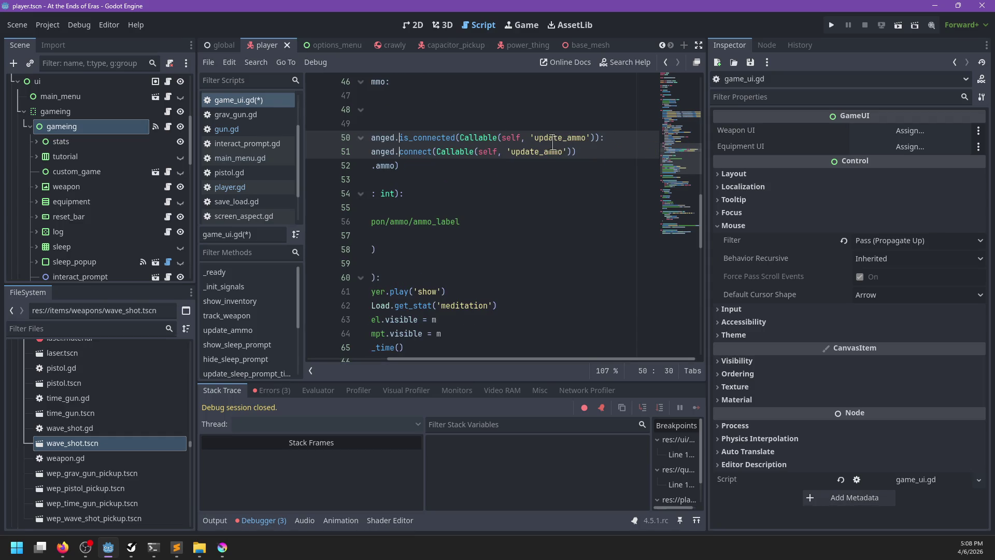
{"action": "left_click", "coordinate": [535, 138]}
{"action": "double_click", "coordinate": [559, 138]}
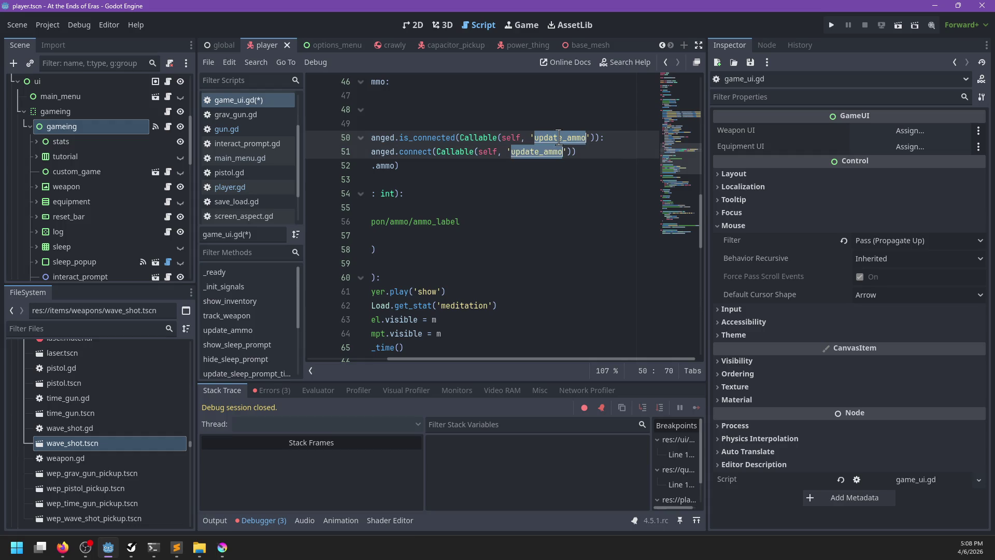
{"action": "key", "text": "BackSpace"}
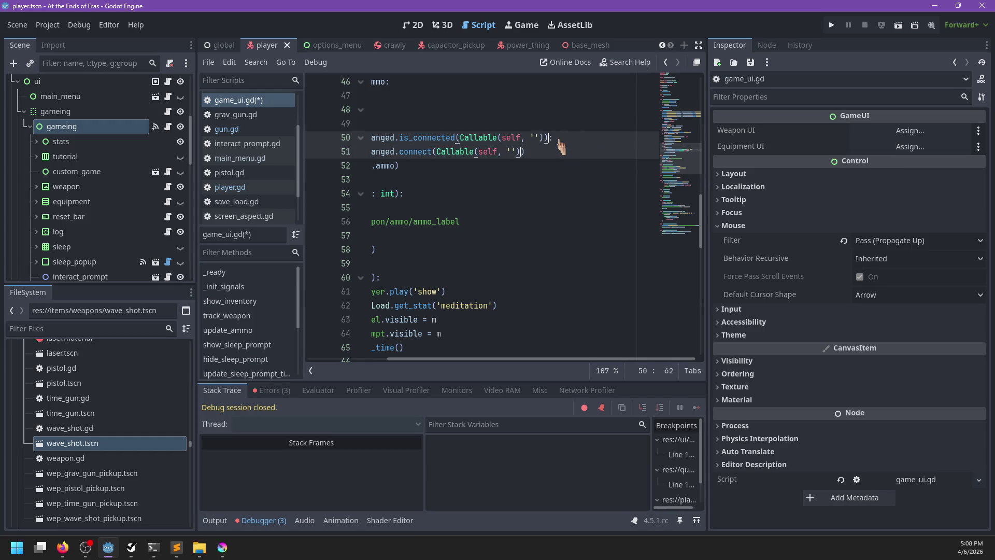
{"action": "key", "text": "ctrl+shift+Left"}
{"action": "key", "text": "ctrl+shift+Left"}
{"action": "key", "text": "ctrl+shift+Left"}
{"action": "key", "text": "ctrl+v"}
{"action": "key", "text": "Right"}
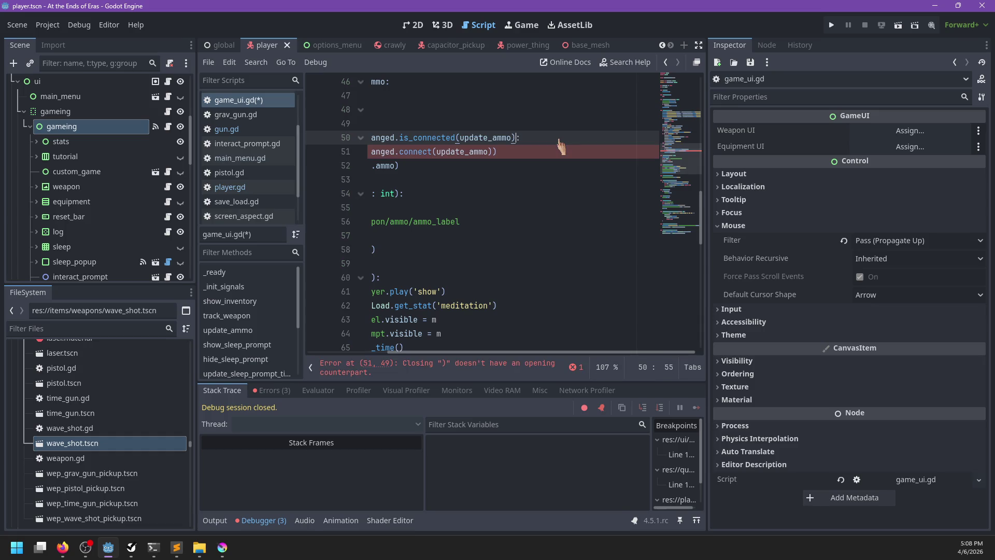
{"action": "key", "text": "Home"}
{"action": "key", "text": "Down"}
{"action": "key", "text": "Down"}
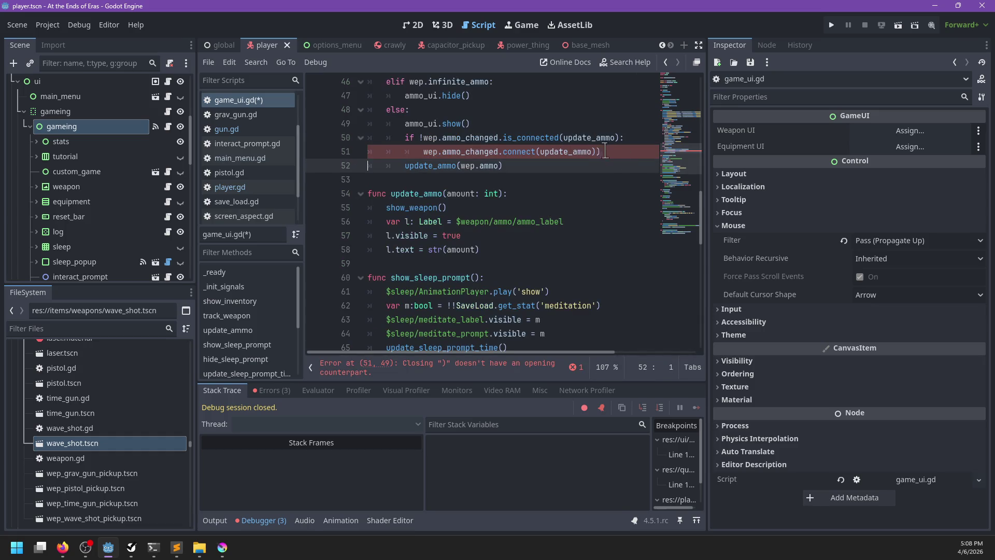
{"action": "left_click", "coordinate": [603, 151]}
{"action": "key", "text": "ctrl+s"}
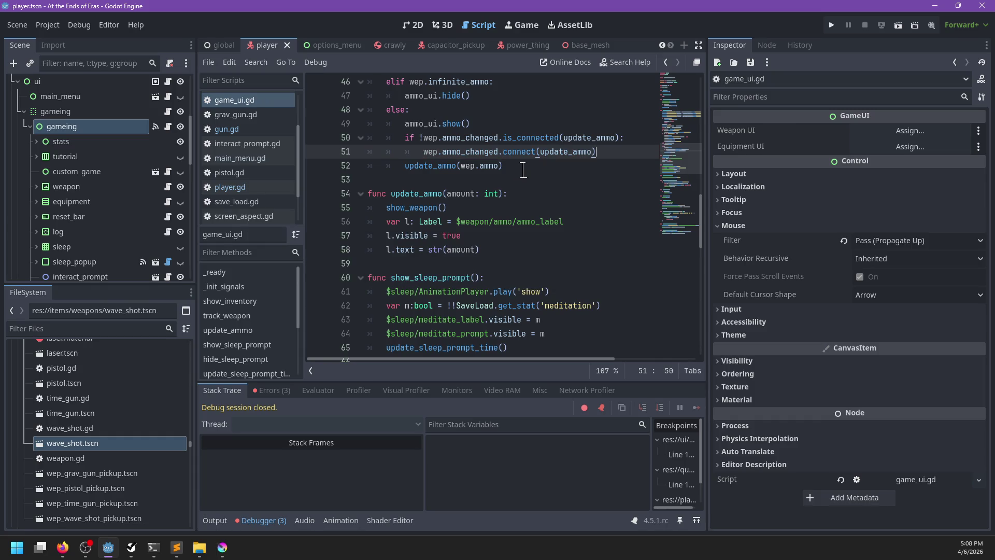
{"action": "key", "text": "ctrl+f"}
Search the script for 'connect', then move up to the track_weapon function.
{"action": "type", "text": "connect"}
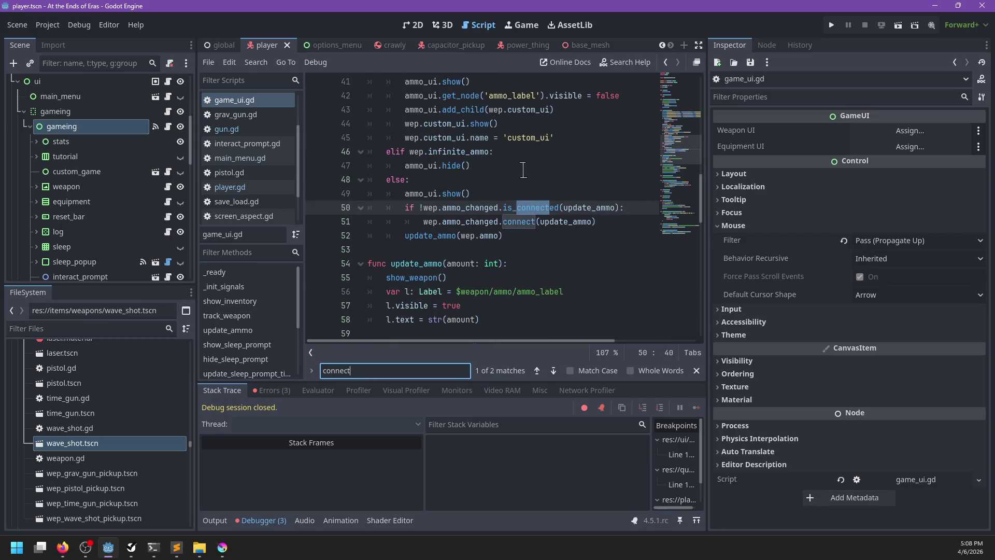
{"action": "key", "text": "Escape"}
{"action": "scroll", "coordinate": [517, 169], "scroll_direction": "up", "scroll_amount": 4}
{"action": "scroll", "coordinate": [516, 169], "scroll_direction": "up", "scroll_amount": 2}
{"action": "scroll", "coordinate": [516, 169], "scroll_direction": "down", "scroll_amount": 2}
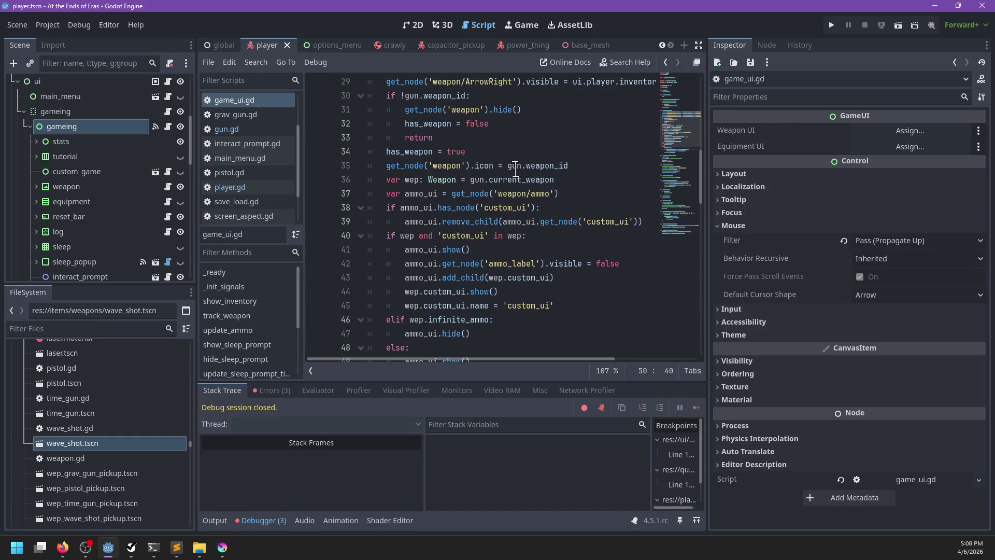
{"action": "scroll", "coordinate": [516, 169], "scroll_direction": "up", "scroll_amount": 3}
{"action": "left_click", "coordinate": [505, 152]}
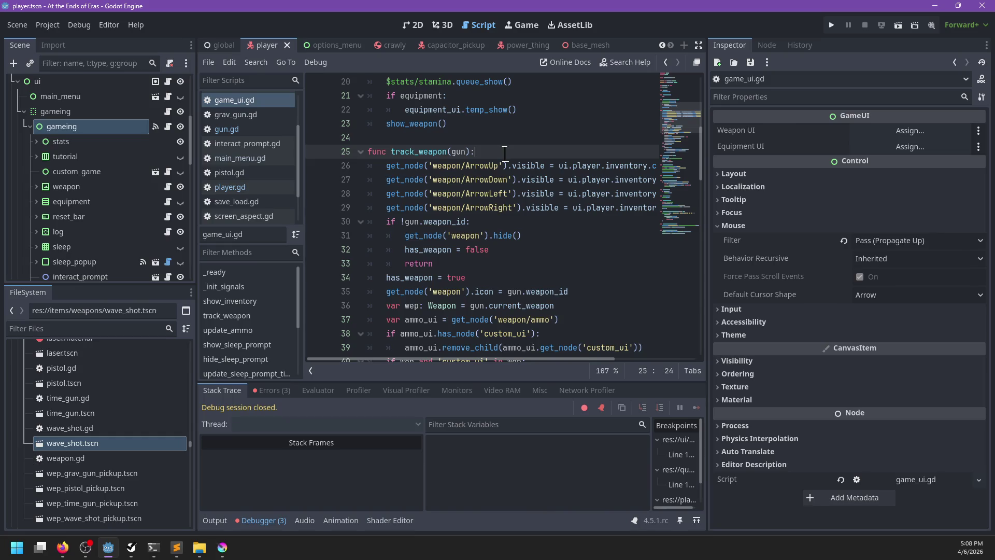
Change the four arrow lookups to weapon_ui.get_node('ArrowUp'/'ArrowDown'/'ArrowLeft'/'ArrowRight'), dropping the weapon/ prefix.
{"action": "double_click", "coordinate": [407, 166]}
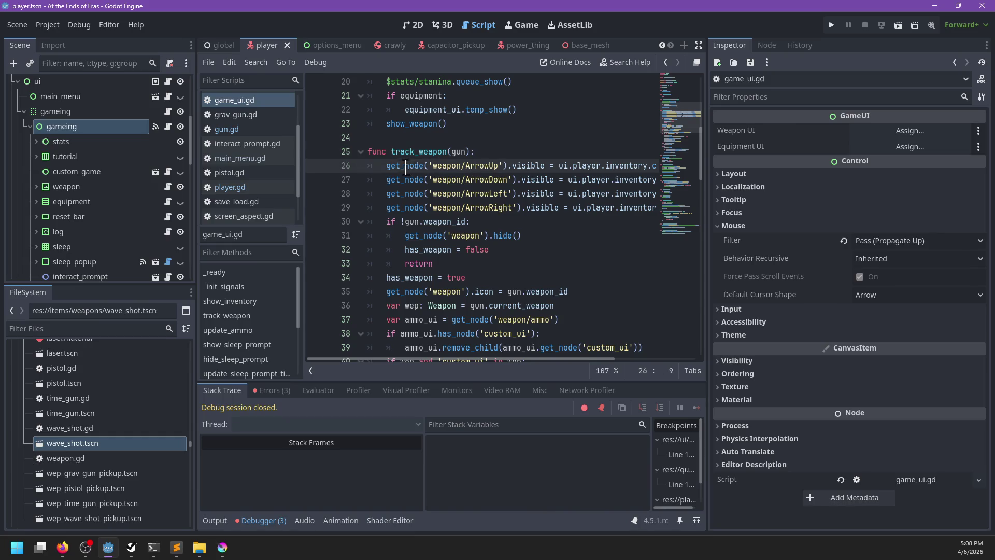
{"action": "scroll", "coordinate": [514, 167], "scroll_direction": "up", "scroll_amount": 6}
{"action": "scroll", "coordinate": [513, 167], "scroll_direction": "down", "scroll_amount": 2}
{"action": "scroll", "coordinate": [482, 223], "scroll_direction": "down", "scroll_amount": 2}
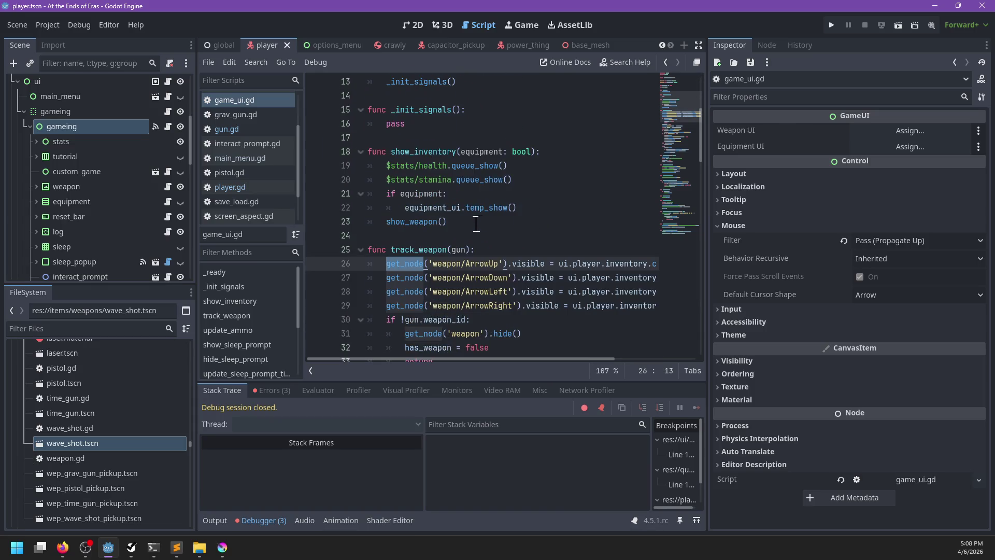
{"action": "double_click", "coordinate": [449, 263]}
{"action": "key", "text": "ctrl+d"}
{"action": "key", "text": "ctrl+d"}
{"action": "key", "text": "ctrl+d"}
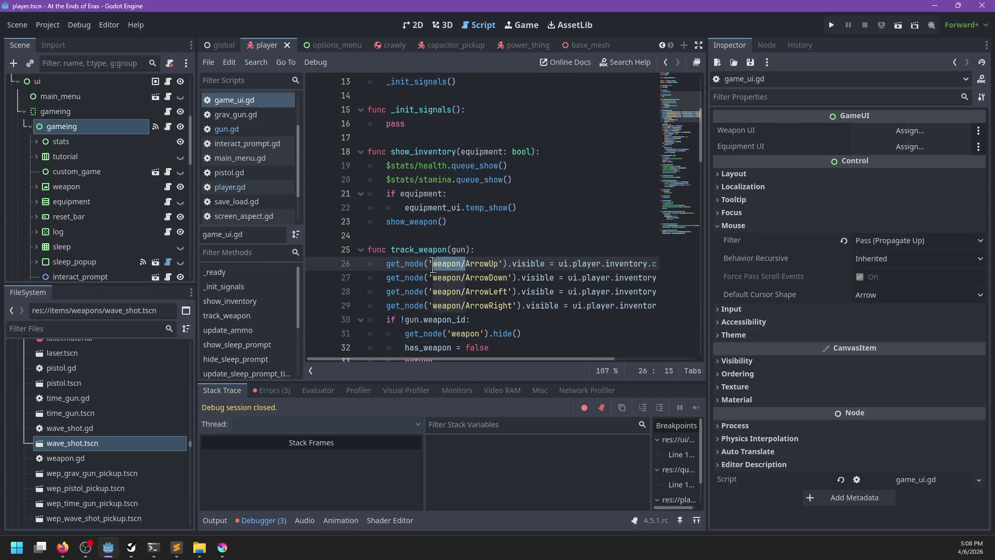
{"action": "key", "text": "shift+Right"}
{"action": "key", "text": "BackSpace"}
{"action": "type", "text": "wea"}
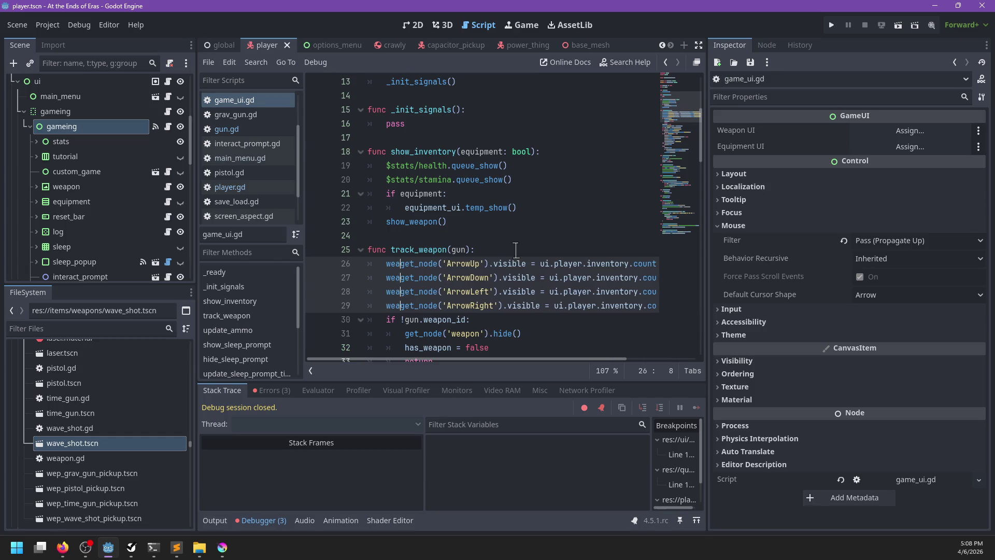
{"action": "type", "text": "pon_ui."}
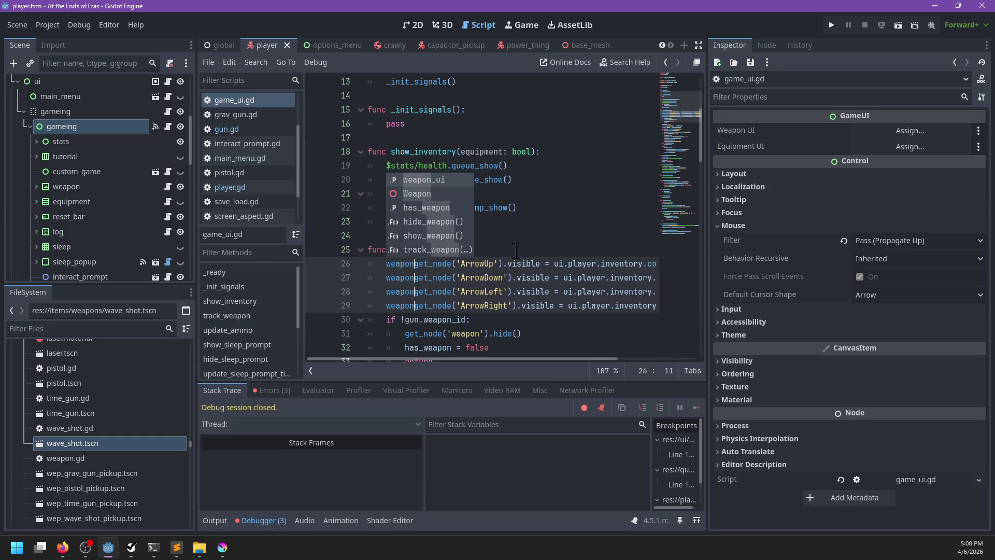
{"action": "scroll", "coordinate": [515, 250], "scroll_direction": "down", "scroll_amount": 6}
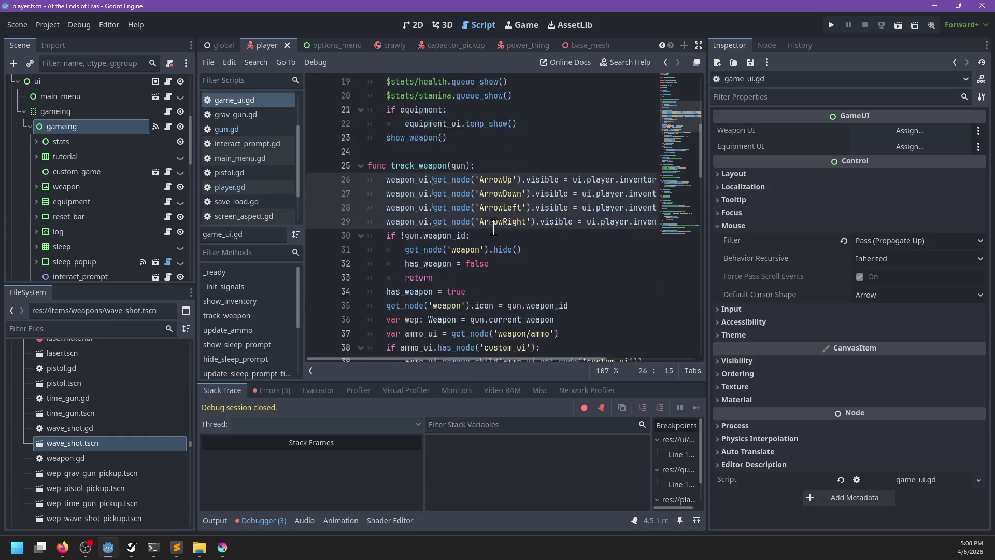
{"action": "scroll", "coordinate": [569, 211], "scroll_direction": "down", "scroll_amount": 4}
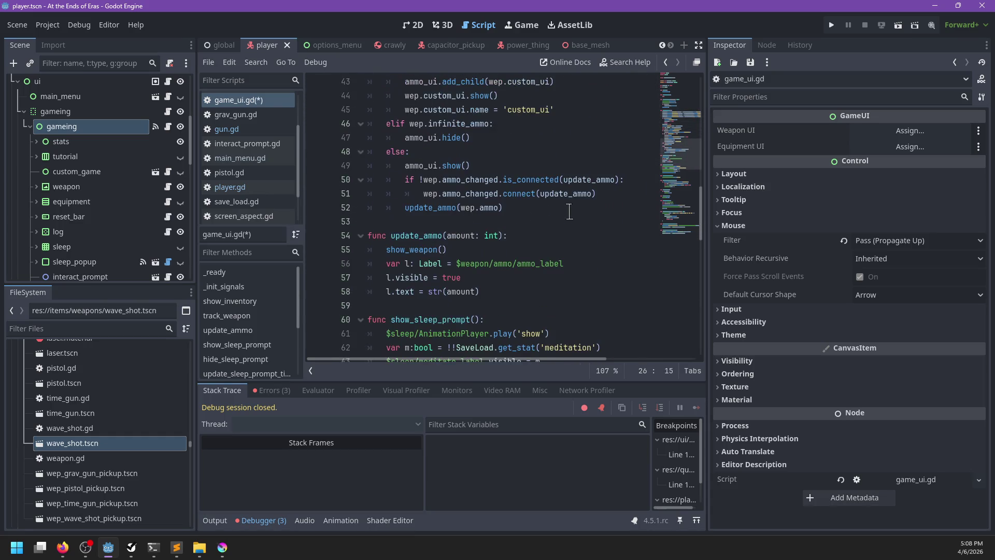
Replace $weapon/ammo/ammo_label on line 56 with weapon_ui.get_node('ammo/ammo_label').
{"action": "left_click_drag", "start_coordinate": [493, 263], "coordinate": [461, 268]}
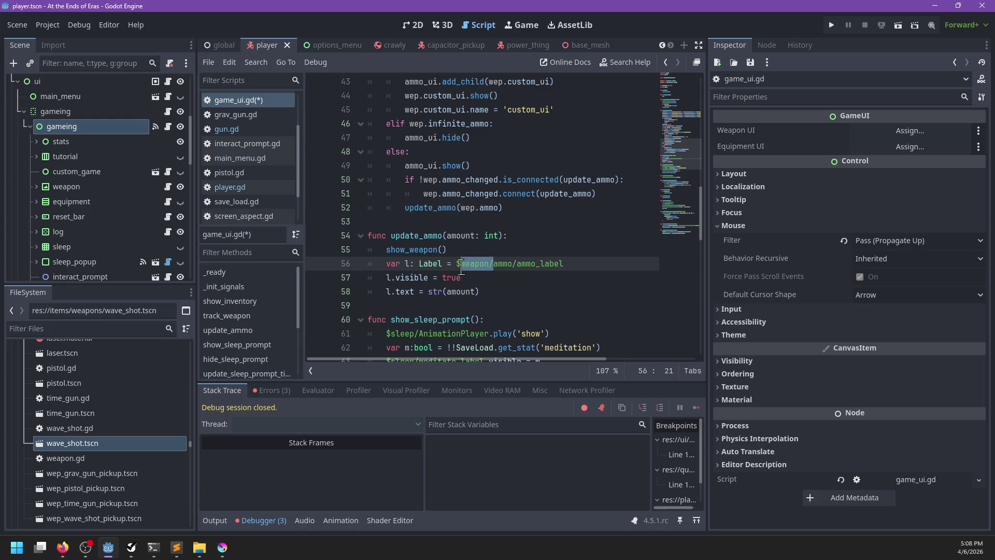
{"action": "key", "text": "BackSpace"}
{"action": "key", "text": "BackSpace"}
{"action": "type", "text": "weapon_ui.g"}
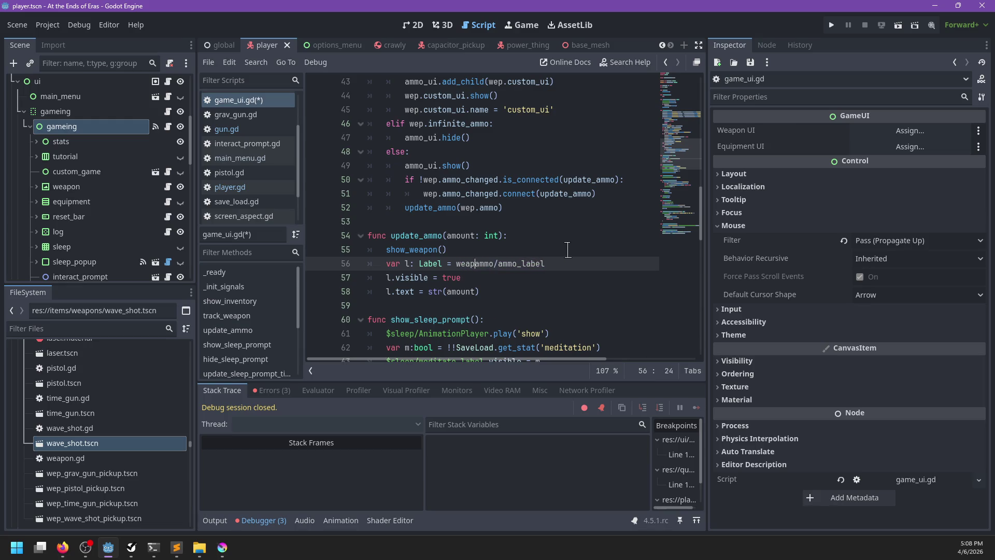
{"action": "type", "text": "et_node("}
{"action": "key", "text": "End"}
{"action": "type", "text": ")"}
{"action": "key", "text": "Left"}
{"action": "key", "text": "Left"}
{"action": "key", "text": "Left"}
{"action": "type", "text": "'"}
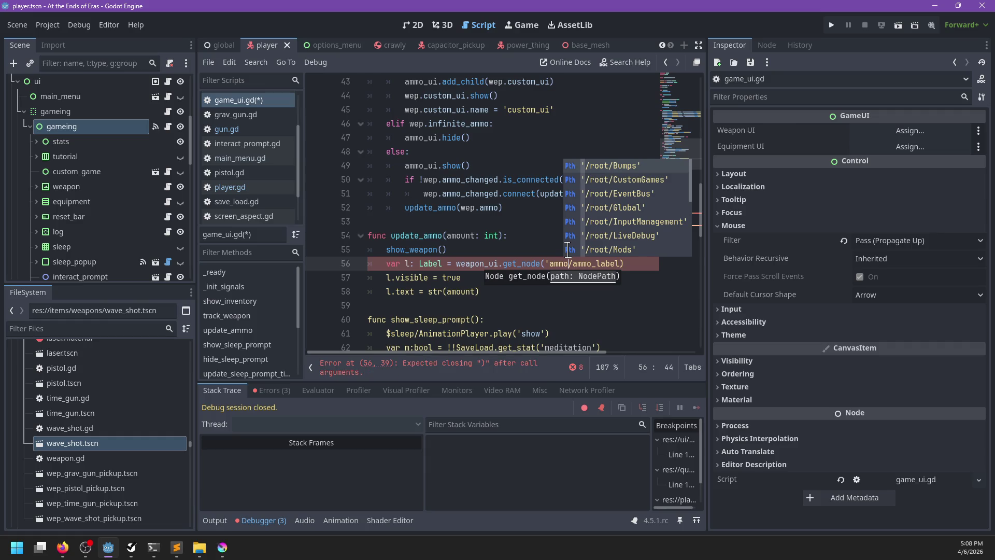
{"action": "key", "text": "End"}
{"action": "key", "text": "Left"}
{"action": "type", "text": "'"}
Change $weapon to weapon_ui in show_weapon and hide_weapon, then save game_ui.gd.
{"action": "scroll", "coordinate": [568, 250], "scroll_direction": "down", "scroll_amount": 3}
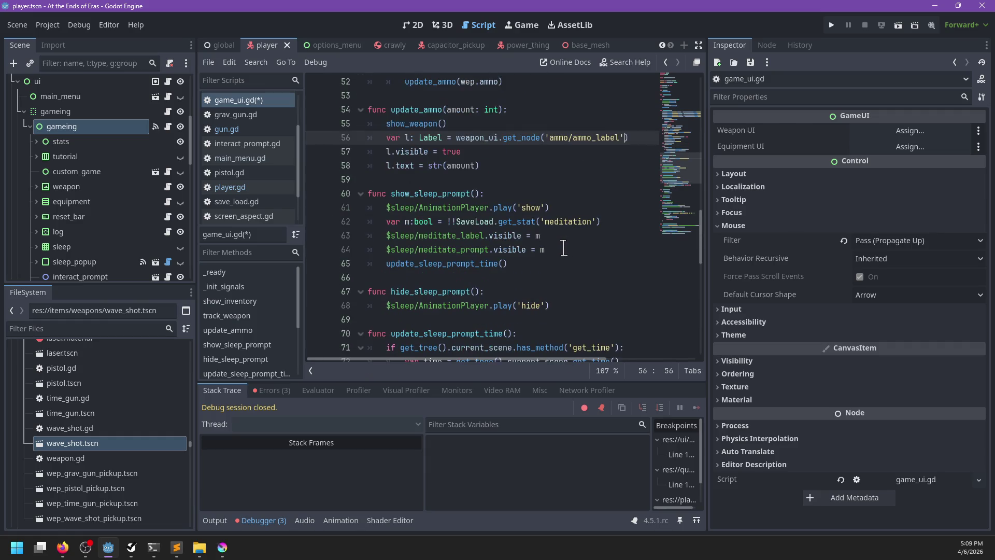
{"action": "scroll", "coordinate": [424, 250], "scroll_direction": "down", "scroll_amount": 8}
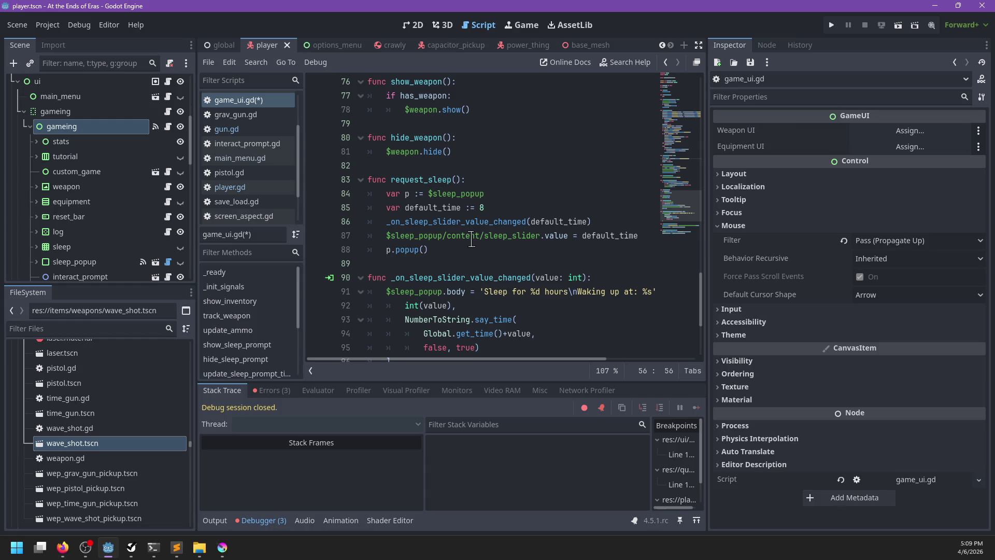
{"action": "scroll", "coordinate": [454, 197], "scroll_direction": "up", "scroll_amount": 1}
{"action": "left_click", "coordinate": [436, 152]}
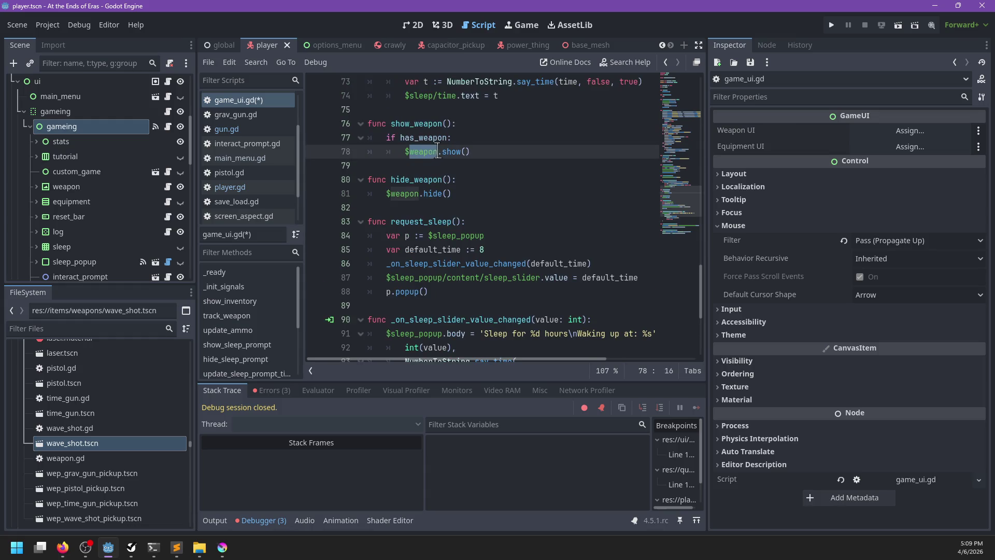
{"action": "left_click_drag", "start_coordinate": [436, 151], "coordinate": [405, 151]}
{"action": "type", "text": "weapon_ui"}
{"action": "key", "text": "Escape"}
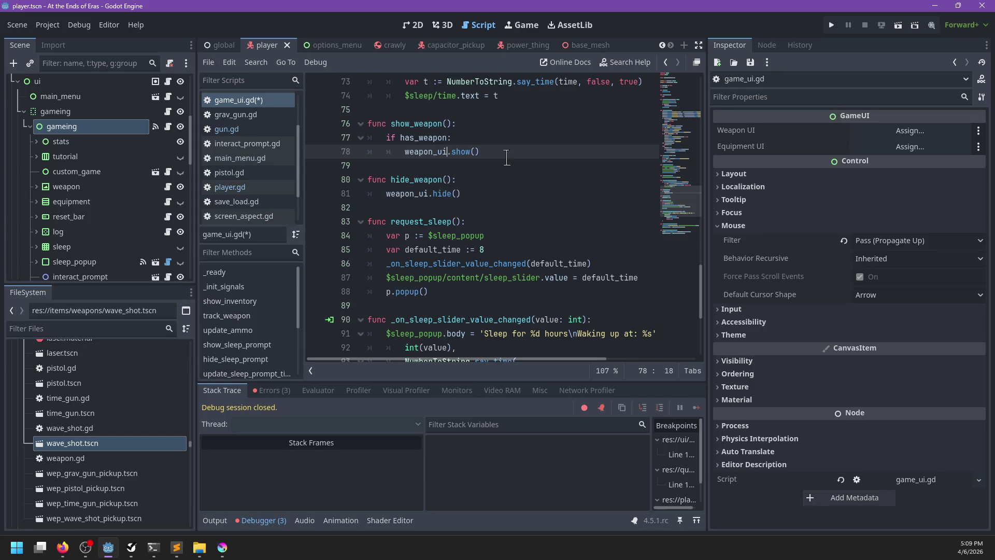
{"action": "scroll", "coordinate": [541, 200], "scroll_direction": "down", "scroll_amount": 4}
{"action": "key", "text": "ctrl+s"}
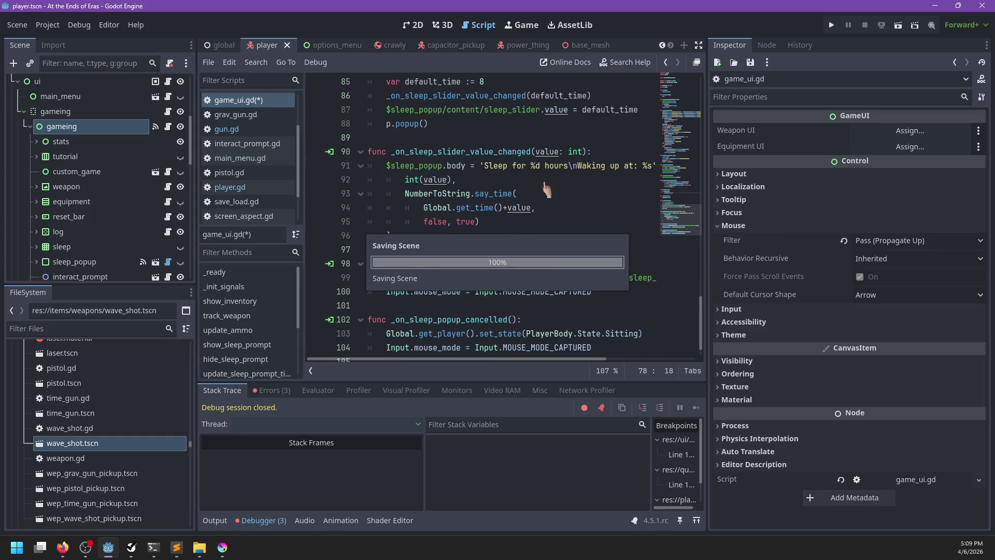
Open ui.gd and search it for 'equipment'.
{"action": "scroll", "coordinate": [539, 191], "scroll_direction": "down", "scroll_amount": 1}
{"action": "scroll", "coordinate": [534, 194], "scroll_direction": "up", "scroll_amount": 4}
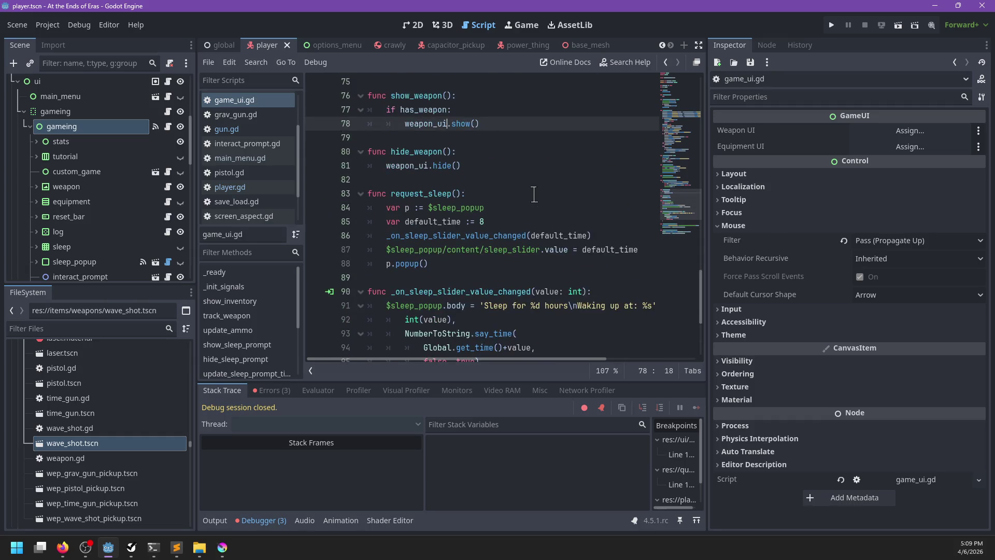
{"action": "scroll", "coordinate": [534, 195], "scroll_direction": "up", "scroll_amount": 20}
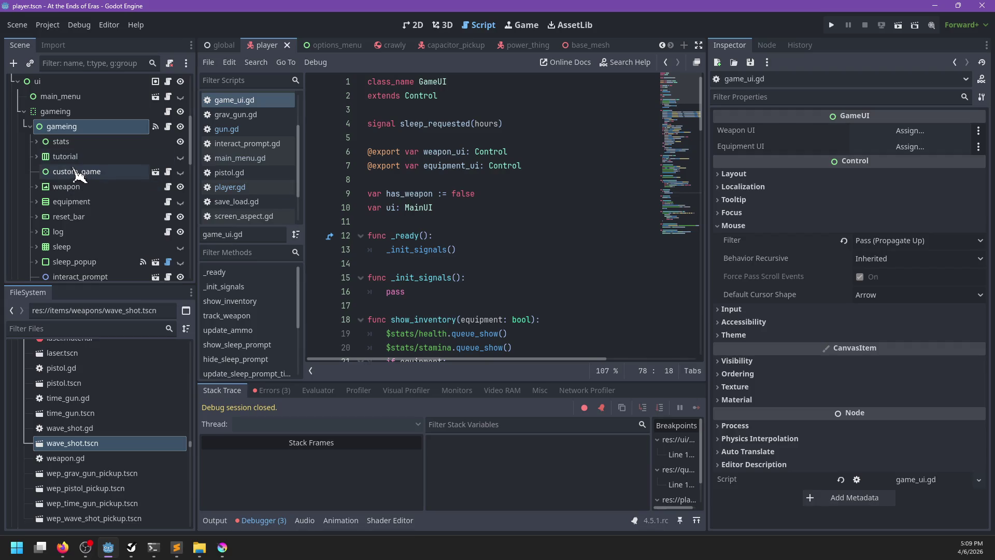
{"action": "scroll", "coordinate": [244, 155], "scroll_direction": "down", "scroll_amount": 2}
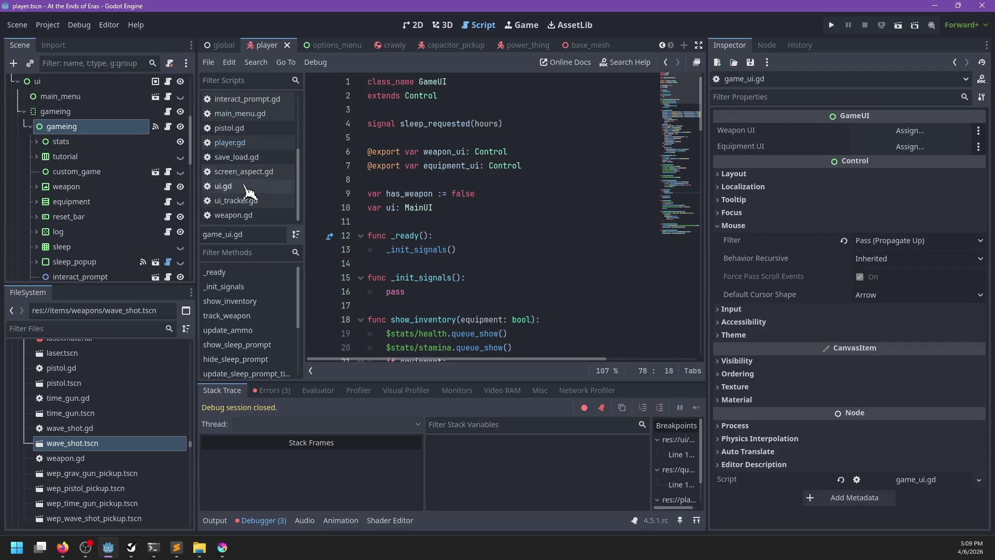
{"action": "left_click", "coordinate": [228, 185]}
{"action": "left_click", "coordinate": [471, 180]}
{"action": "key", "text": "ctrl+f"}
{"action": "type", "text": "equipment"}
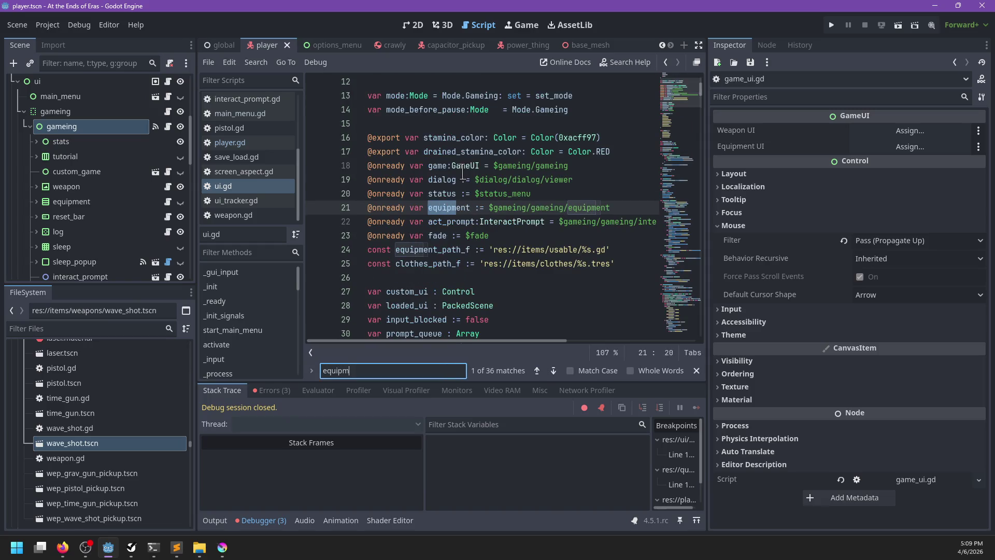